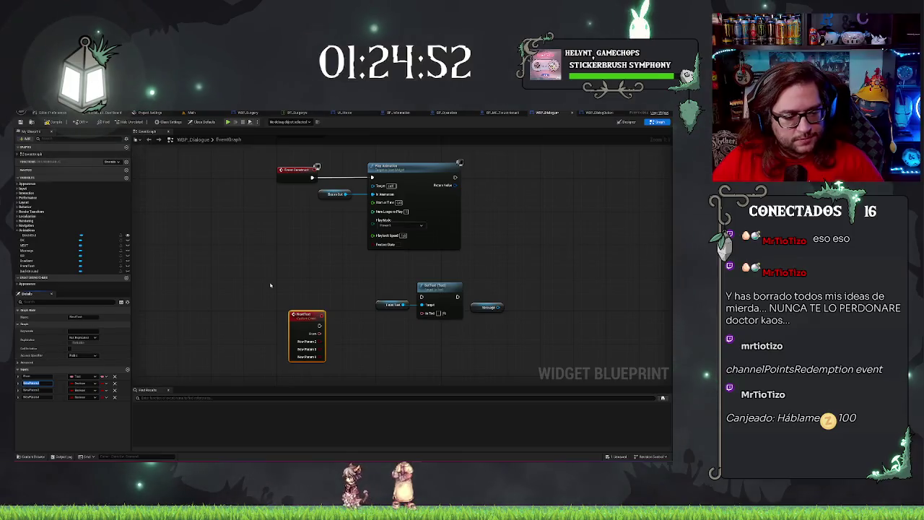
Rename NextText's second input to Msg and set its type to Text
text(Msg)
key(Return)
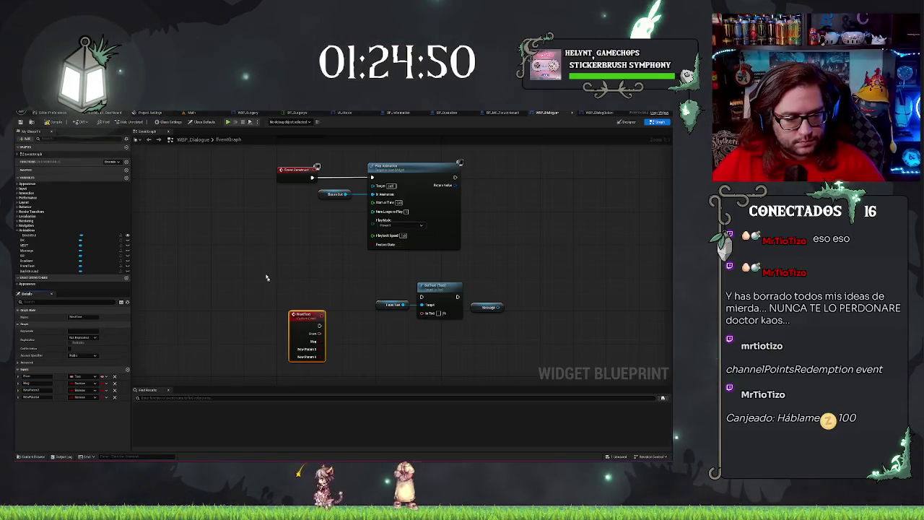
click(83, 377)
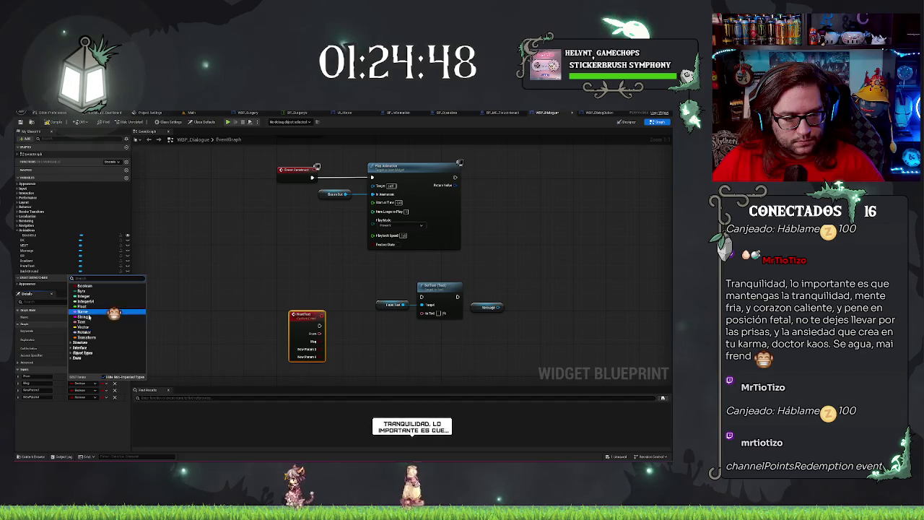
click(84, 323)
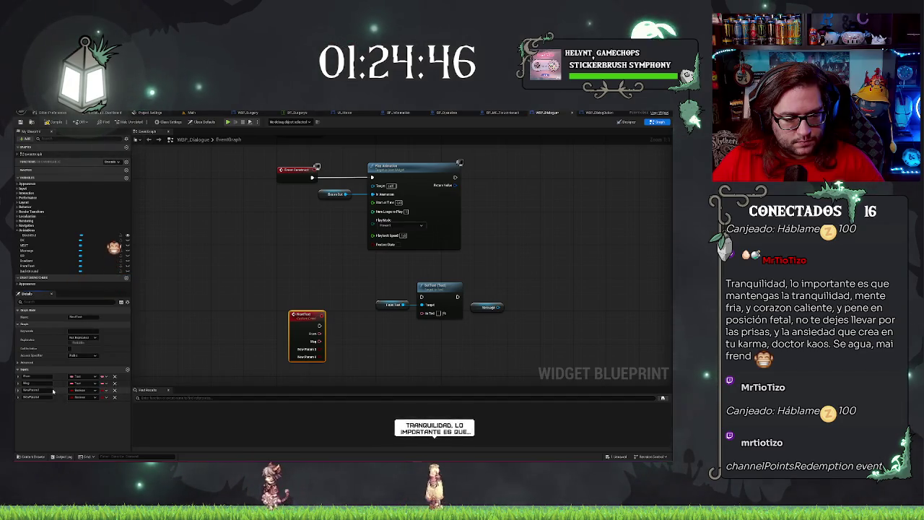
Rename the third and fourth inputs to Active and More, and move the event node up-left
key(BackSpace)
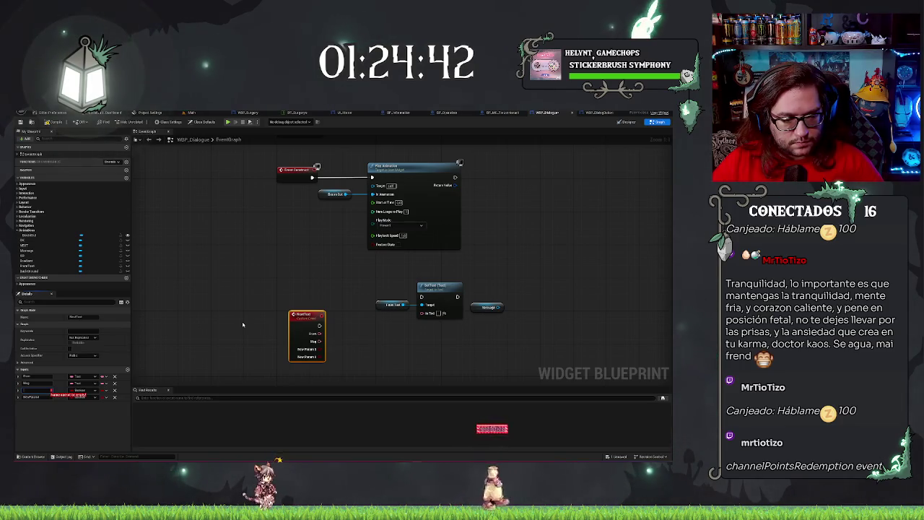
text(Active)
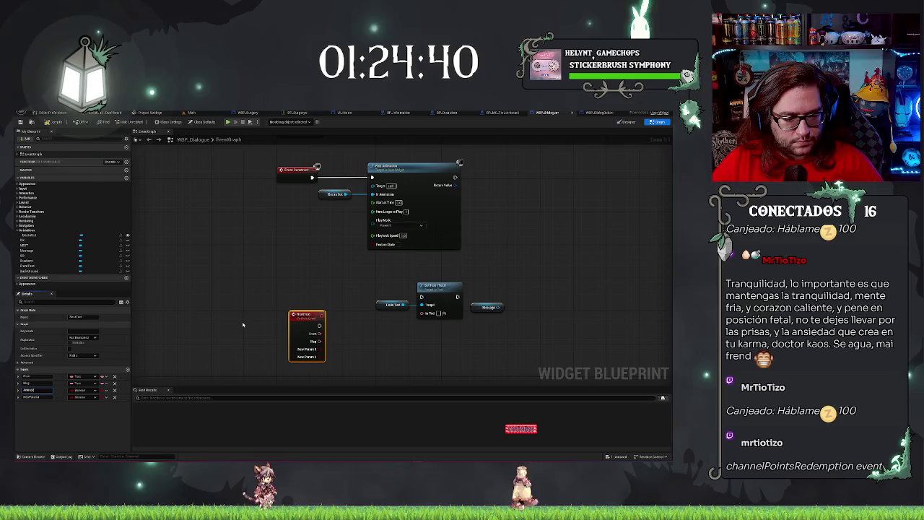
key(Tab)
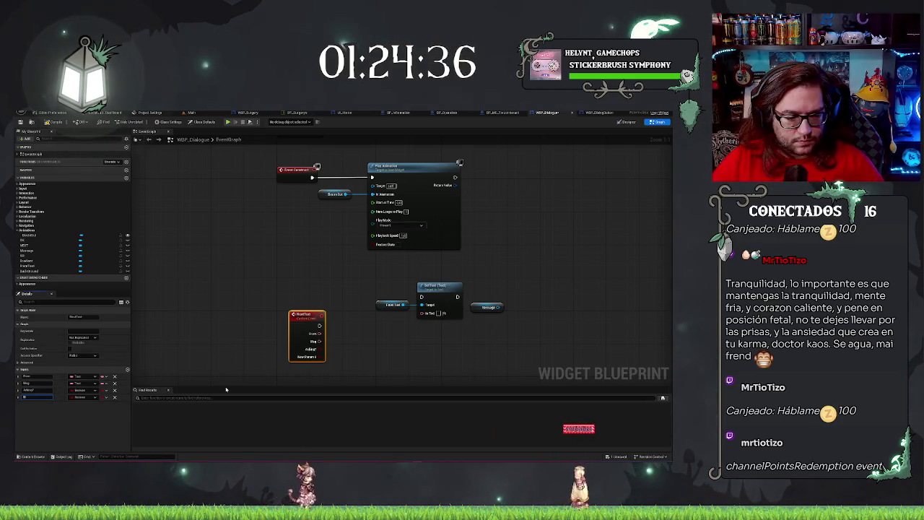
key(BackSpace)
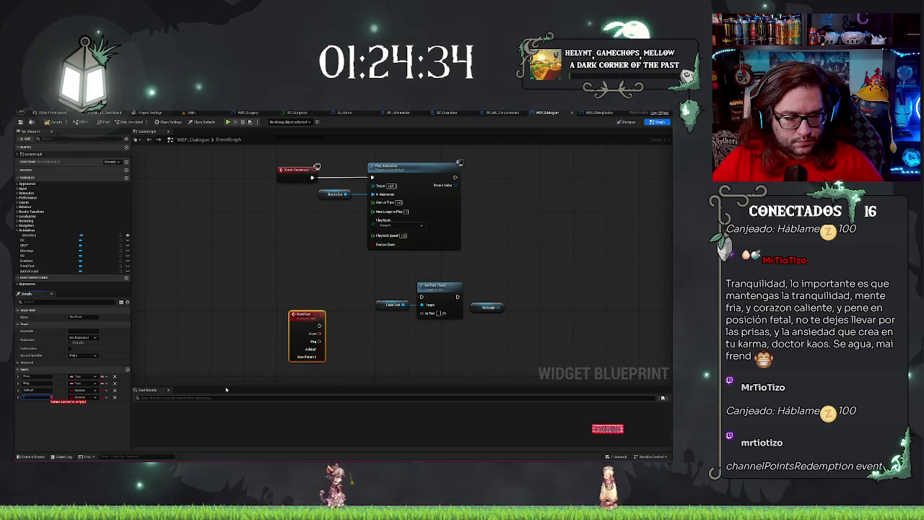
text(More)
key(Return)
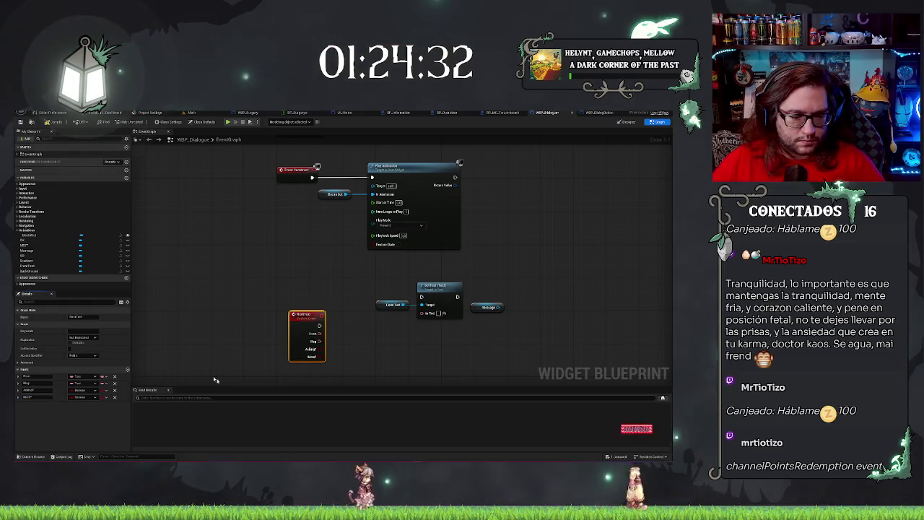
drag(297, 317, 290, 297)
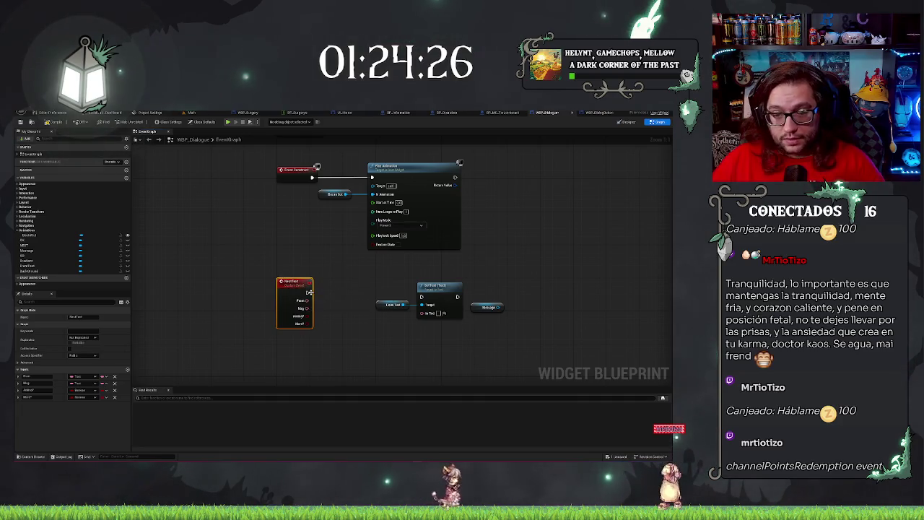
Move the text getter and Set Text beside NextText, then duplicate Set Text and chain the copy to set Message from Msg
drag(360, 271, 465, 323)
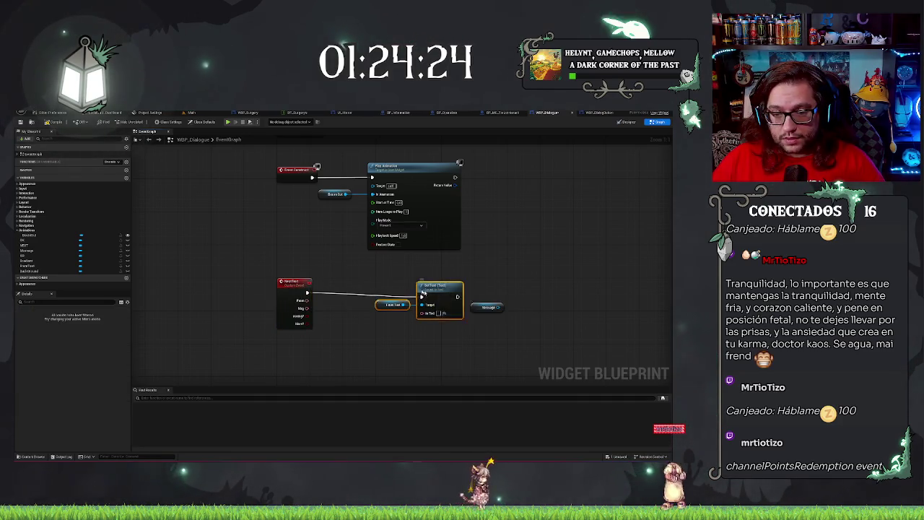
drag(428, 293, 395, 289)
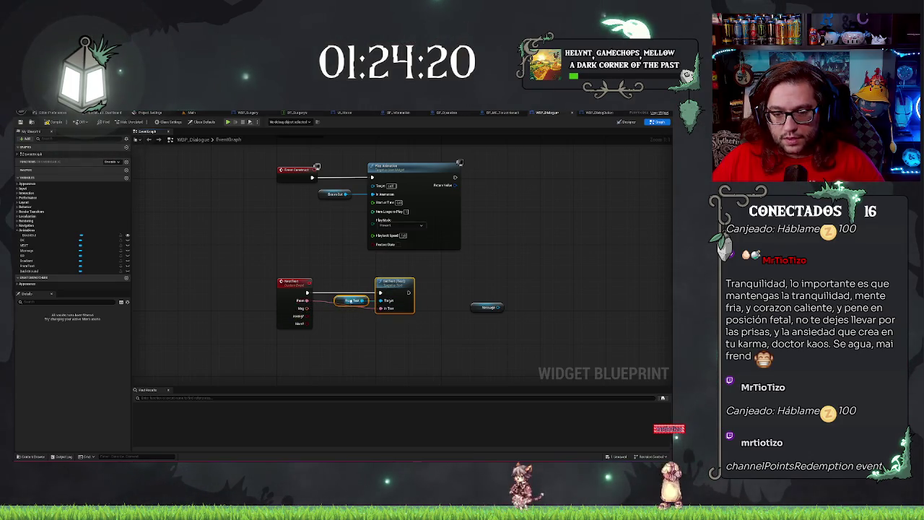
key(ctrl+d)
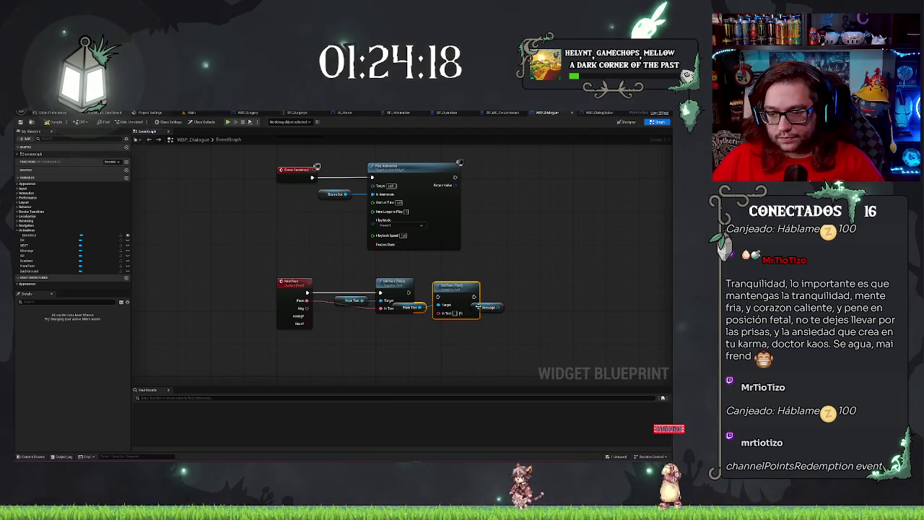
mouse_move(416, 306)
mouse_down()
mouse_move(462, 322)
mouse_move(408, 332)
mouse_up()
key(ctrl+z)
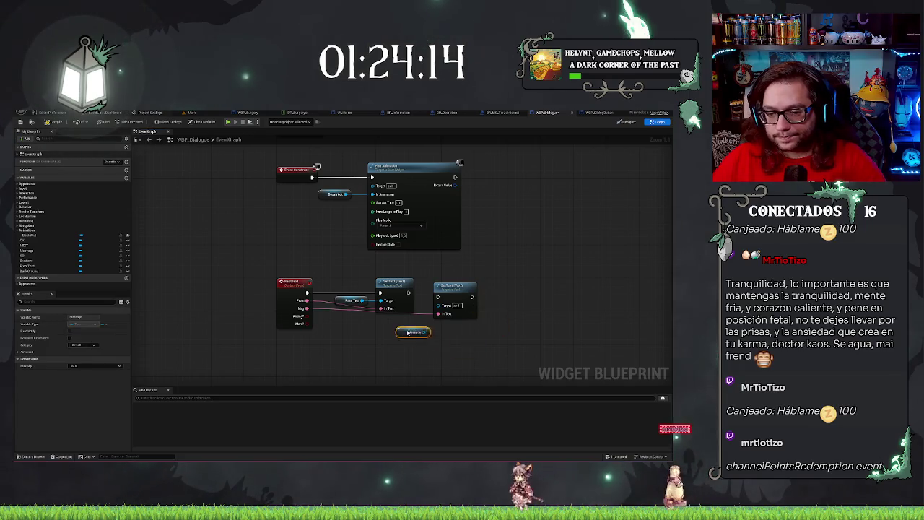
drag(448, 288, 437, 293)
mouse_move(405, 332)
mouse_down()
mouse_move(429, 320)
mouse_move(430, 301)
mouse_up()
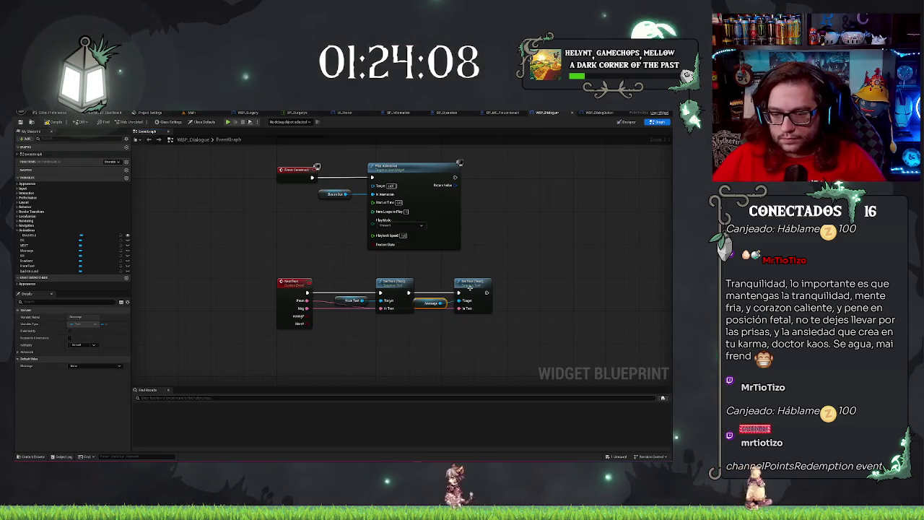
click(487, 339)
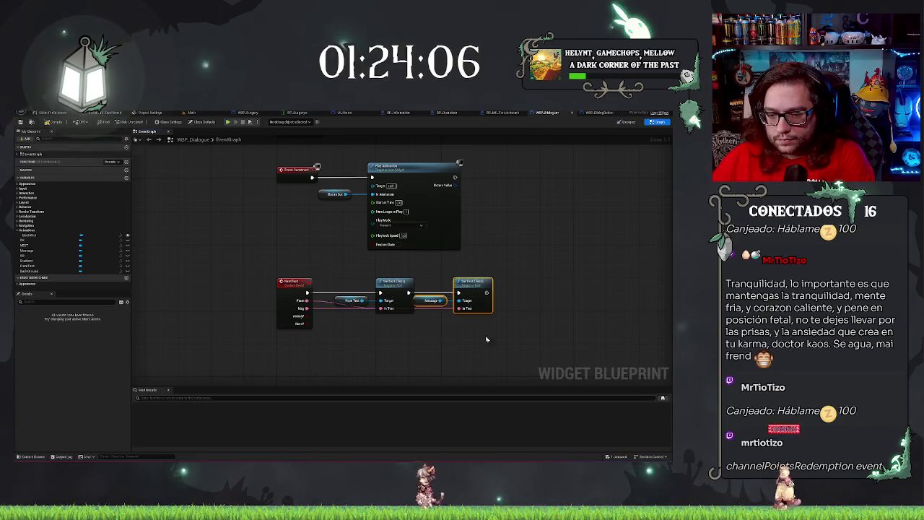
mouse_move(491, 349)
mouse_down()
mouse_move(409, 330)
mouse_move(245, 331)
mouse_move(349, 338)
mouse_move(336, 333)
mouse_up()
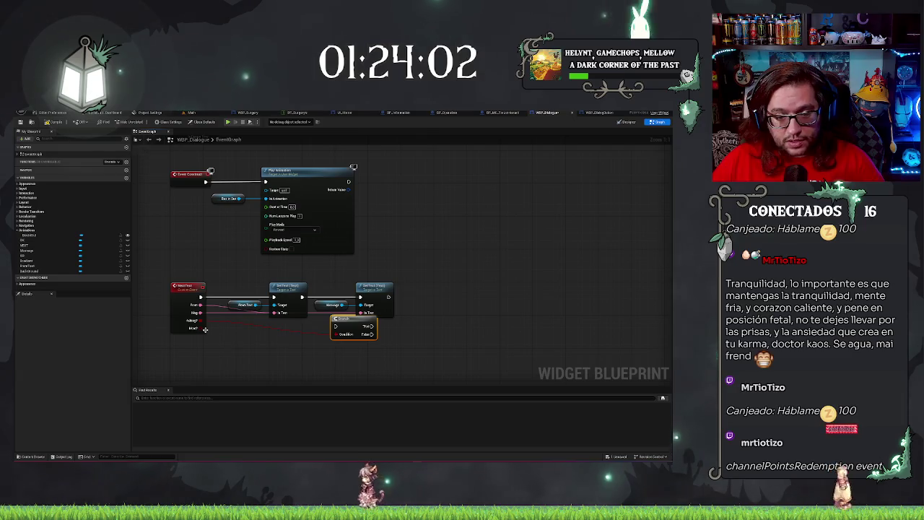
Create two Branch nodes from NextText's boolean inputs and place them after the second Set Text
mouse_move(201, 320)
mouse_down()
mouse_move(301, 355)
mouse_move(397, 356)
mouse_move(433, 281)
mouse_move(441, 289)
mouse_up()
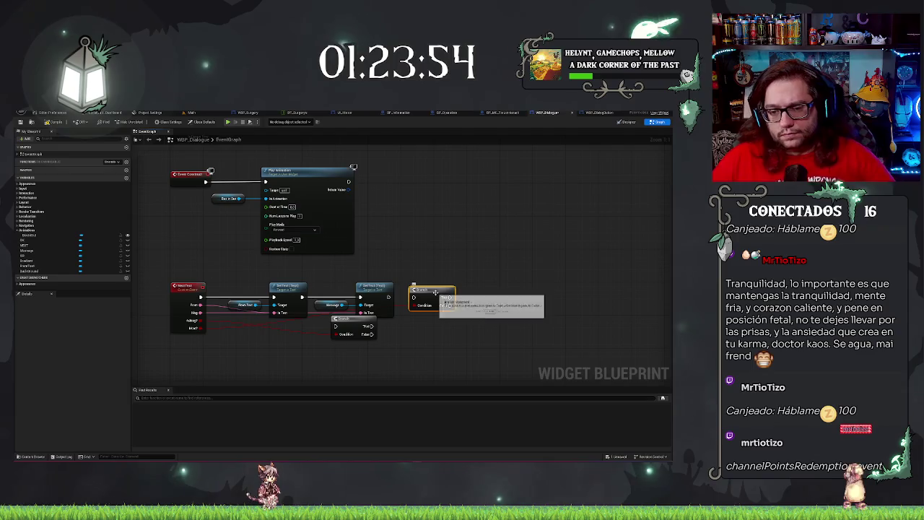
drag(426, 296, 496, 296)
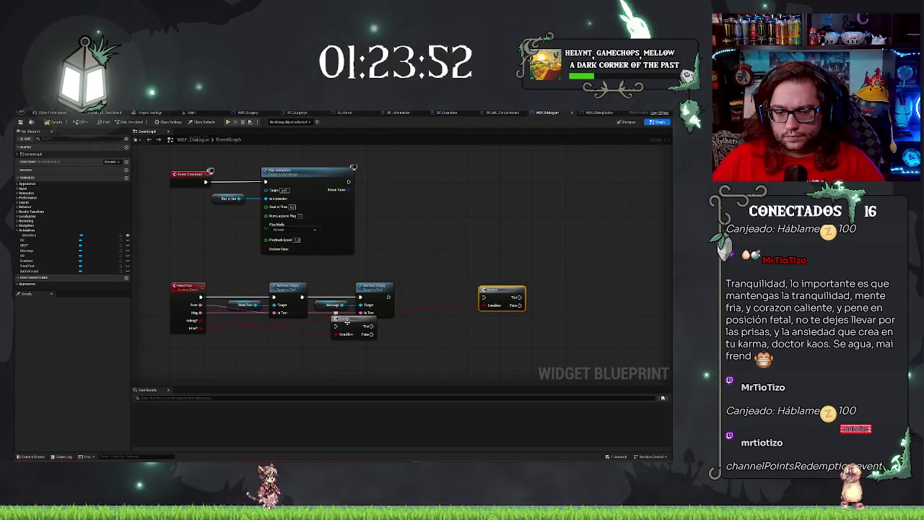
mouse_move(346, 322)
mouse_down()
mouse_move(425, 296)
mouse_move(433, 307)
mouse_move(375, 296)
mouse_move(417, 307)
mouse_move(406, 309)
mouse_up()
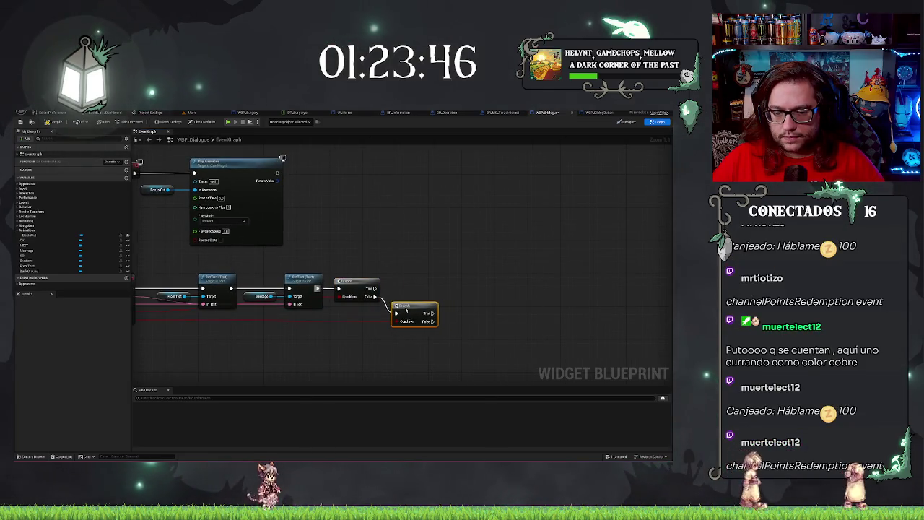
drag(294, 353, 350, 344)
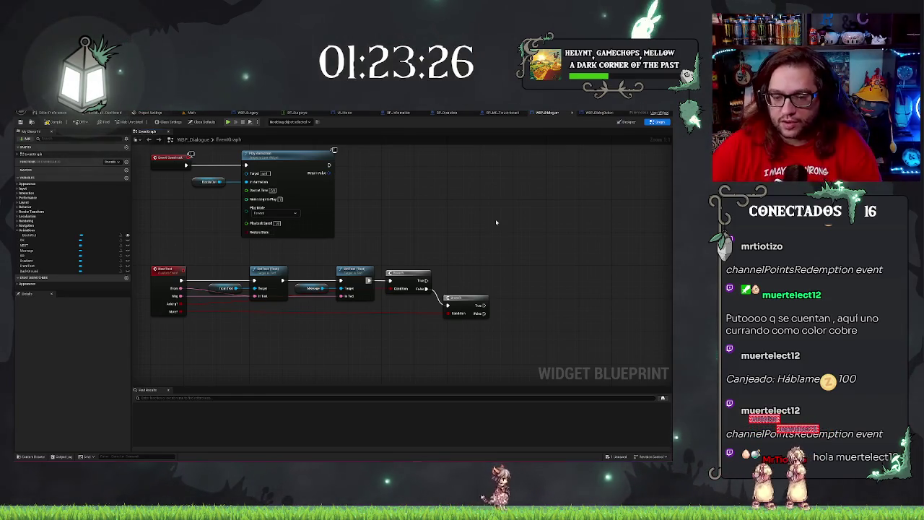
scroll(474, 256, down, 2)
scroll(474, 256, up, 2)
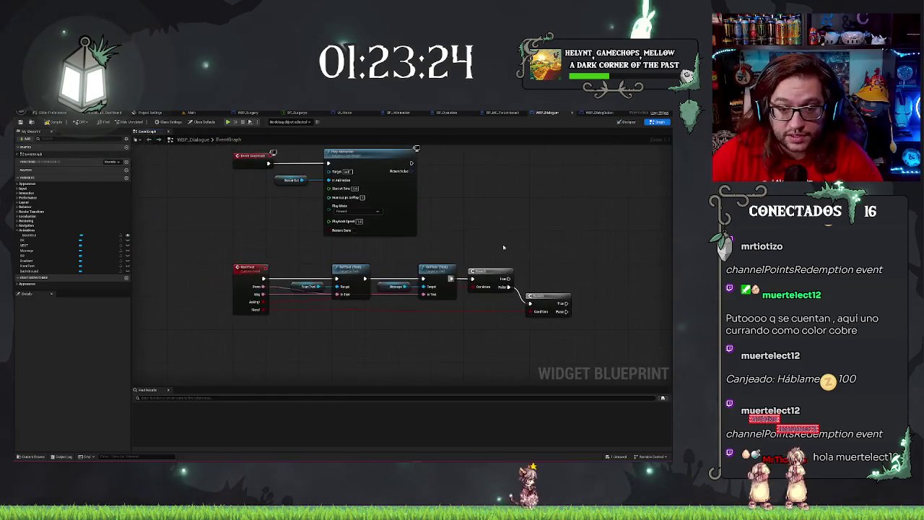
scroll(443, 238, down, 2)
scroll(443, 238, up, 2)
scroll(442, 237, down, 1)
scroll(410, 252, up, 1)
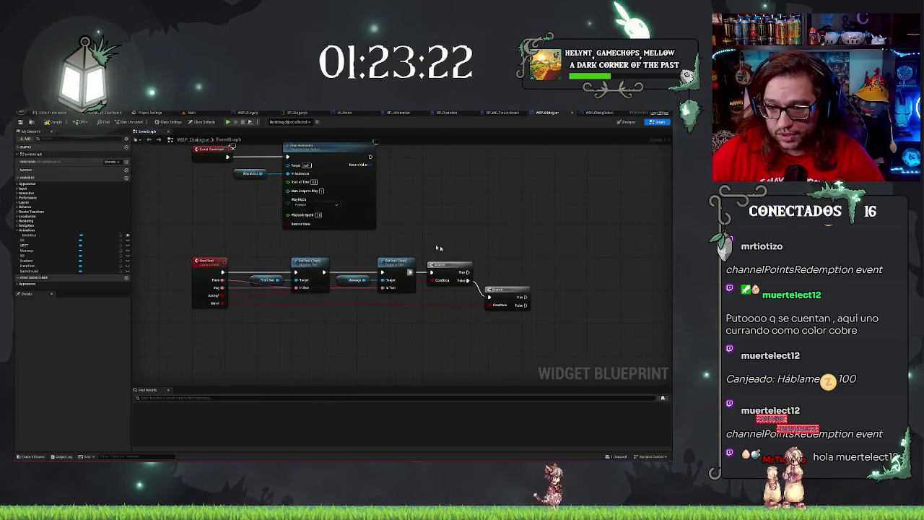
scroll(437, 248, down, 1)
scroll(398, 231, up, 1)
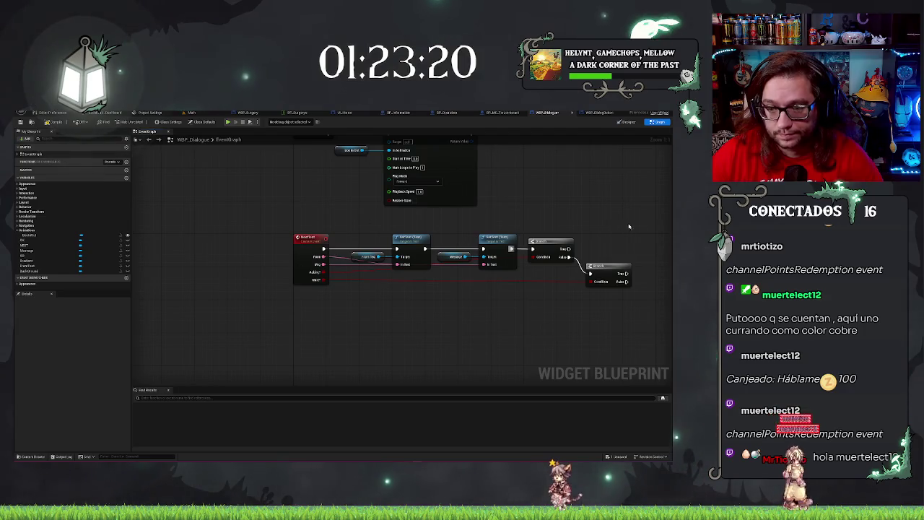
scroll(409, 272, down, 1)
scroll(458, 355, up, 1)
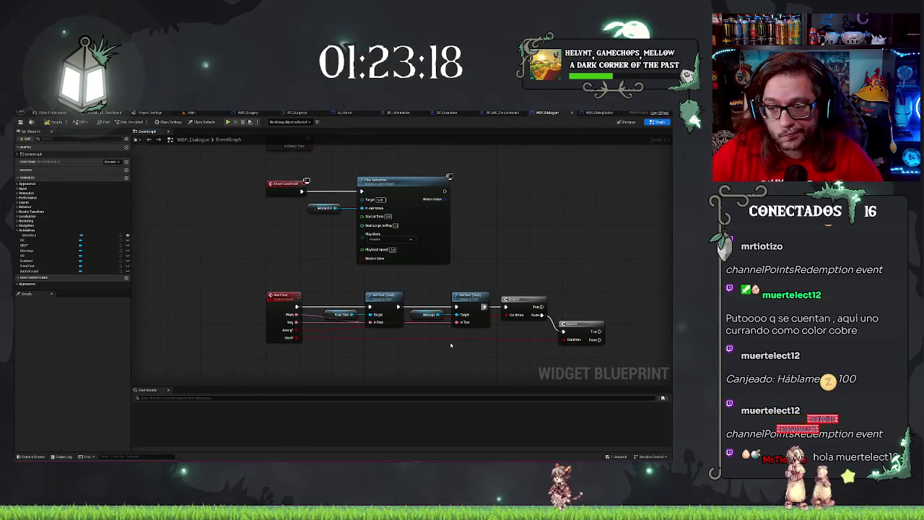
scroll(563, 259, up, 1)
scroll(445, 244, down, 1)
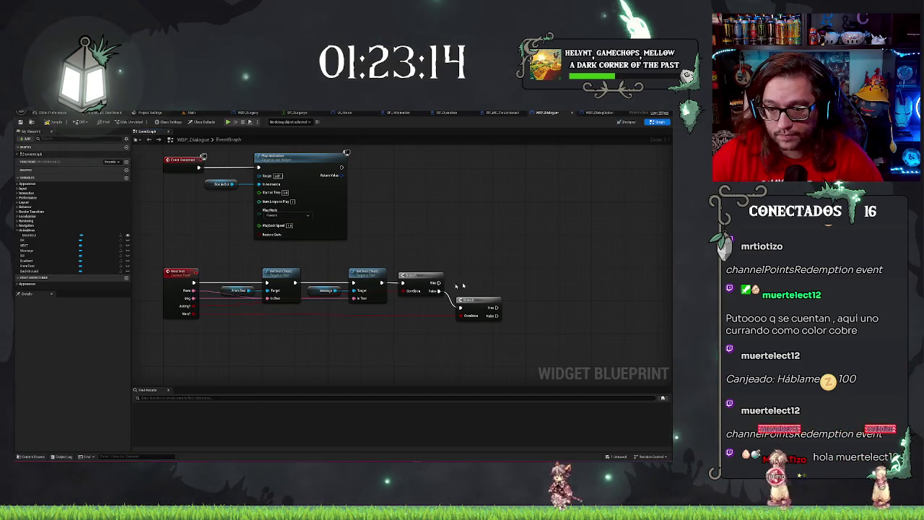
Add a Set Visibility node whose Target takes the OK and KO widget getters
mouse_move(29, 240)
mouse_down()
mouse_move(399, 362)
mouse_move(412, 349)
mouse_up()
text(set visib)
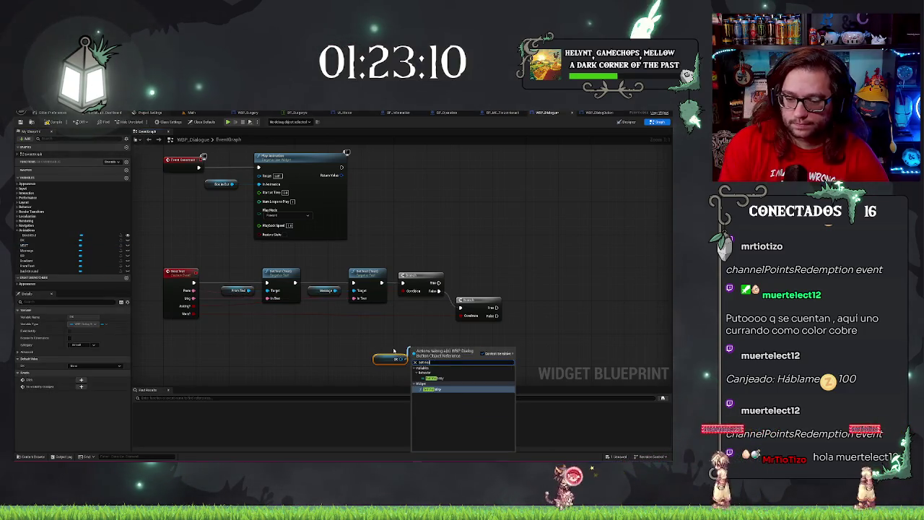
key(Return)
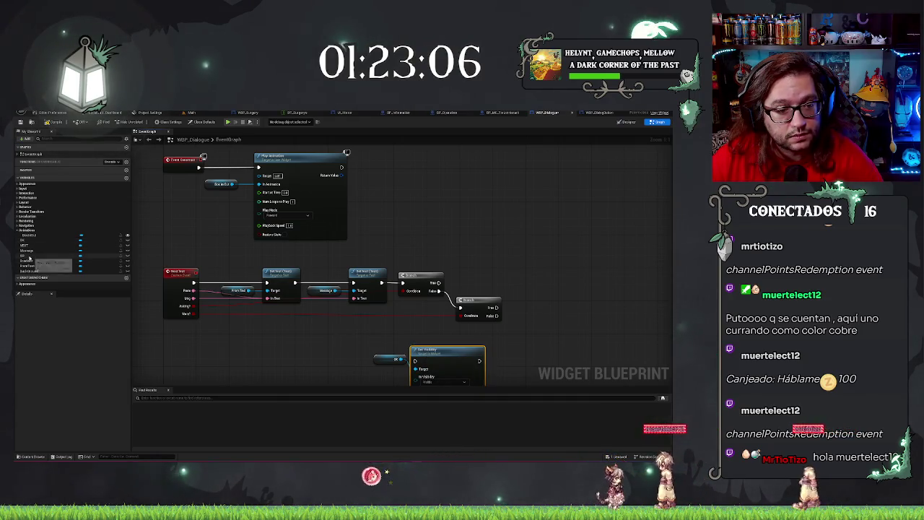
drag(29, 258, 417, 371)
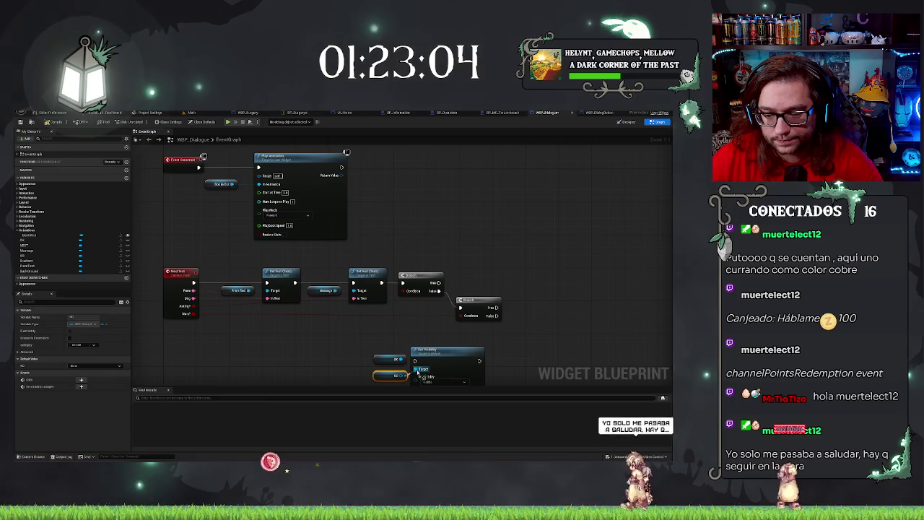
drag(340, 325, 306, 277)
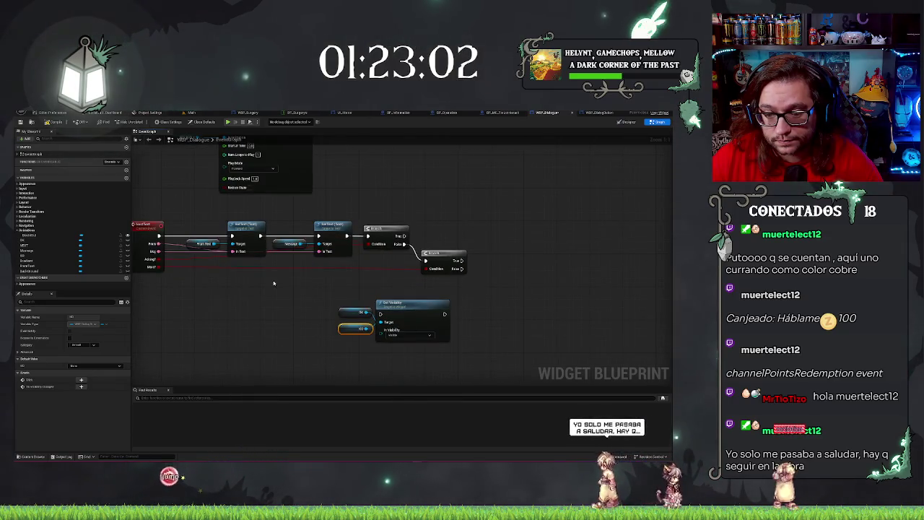
click(409, 335)
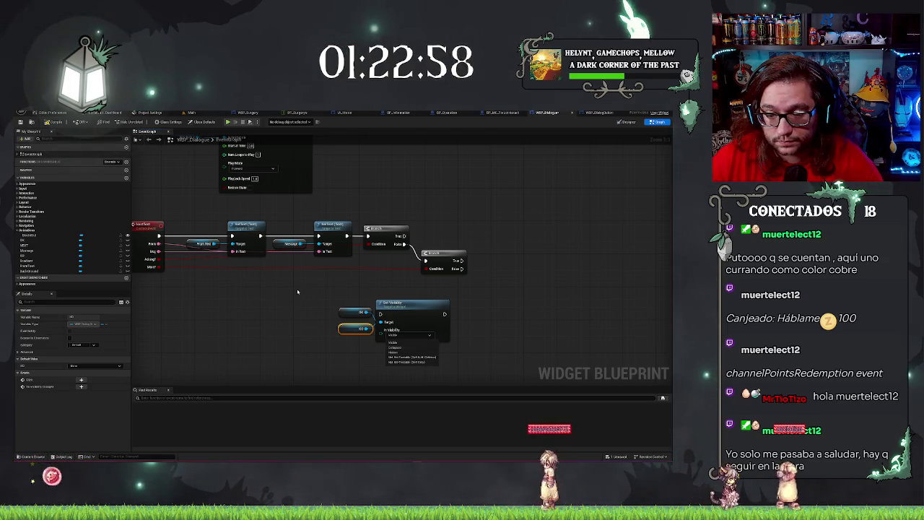
Copy the Set Visibility node and place the duplicate to its right
click(417, 300)
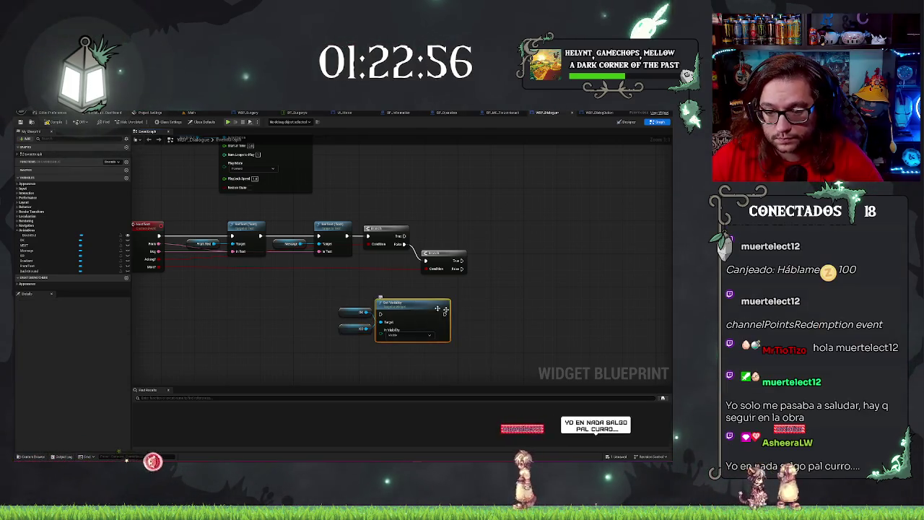
key(ctrl+c)
key(ctrl+v)
mouse_move(518, 301)
mouse_down()
mouse_move(490, 308)
mouse_move(518, 310)
mouse_up()
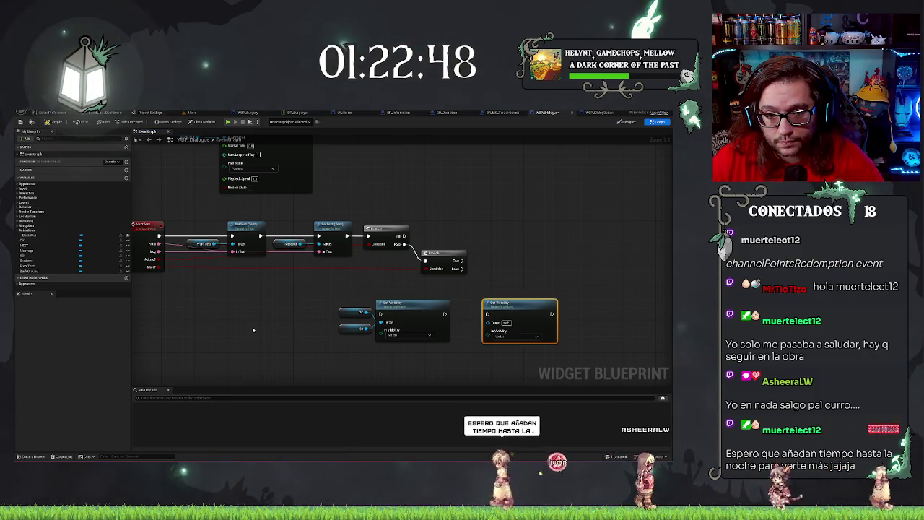
drag(252, 324, 301, 320)
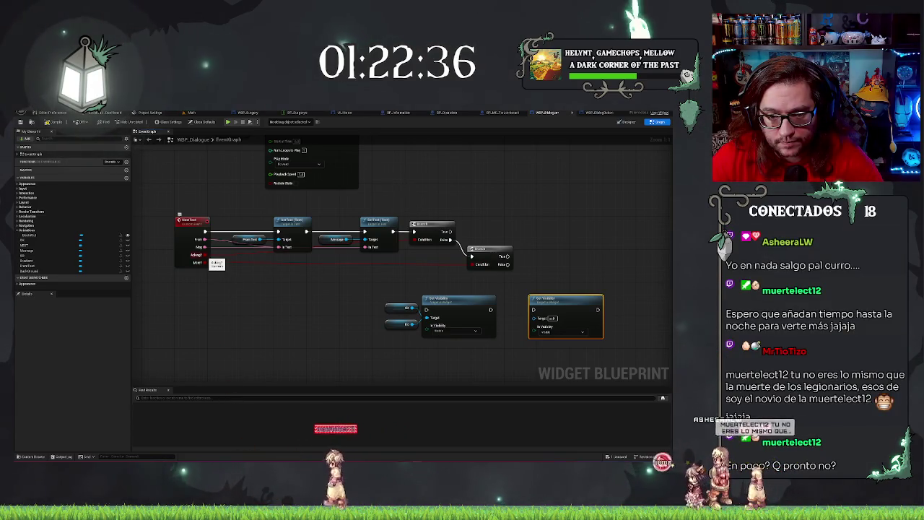
Add a Select node driven by Adeng? with its False option set to Hidden
drag(208, 256, 262, 277)
text(select)
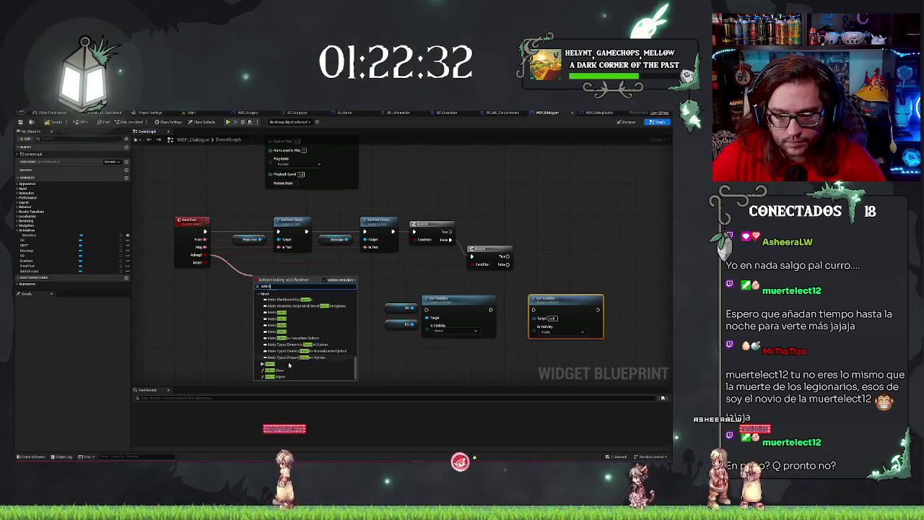
key(Return)
mouse_move(296, 277)
mouse_down()
mouse_move(355, 296)
mouse_move(370, 318)
mouse_move(430, 325)
mouse_up()
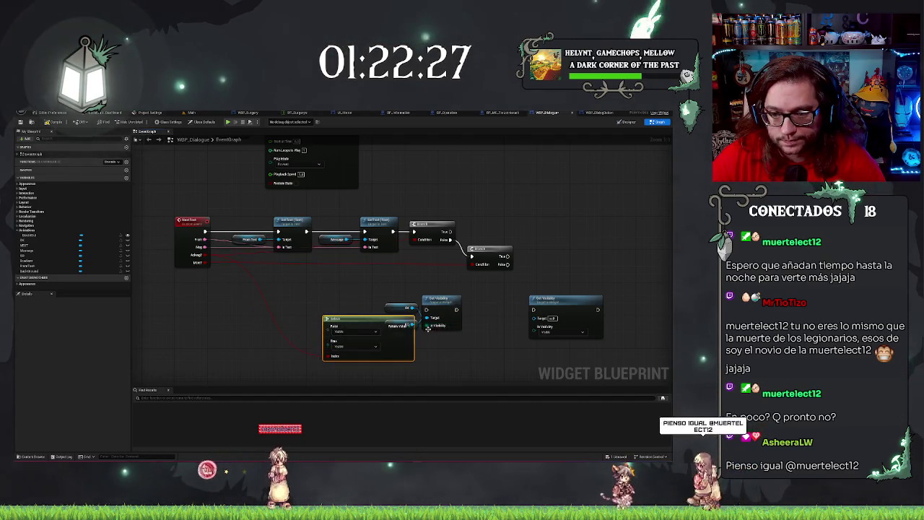
click(359, 332)
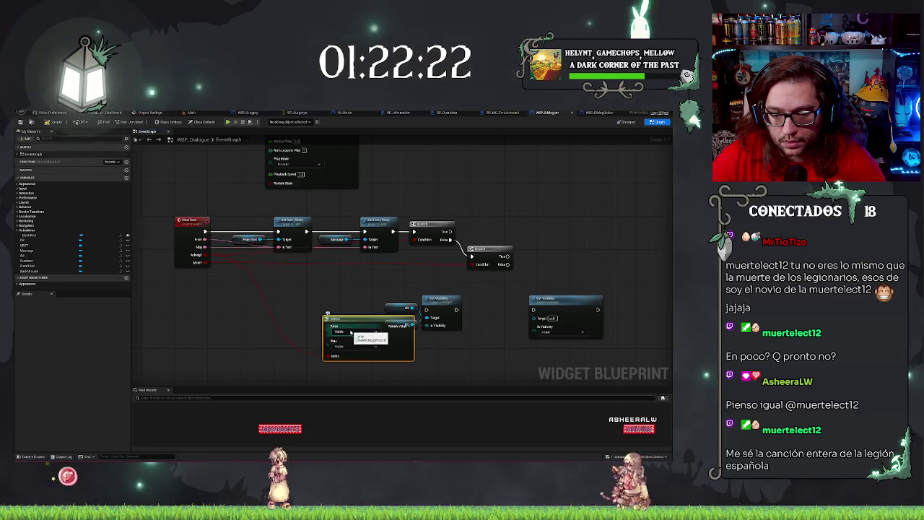
click(352, 348)
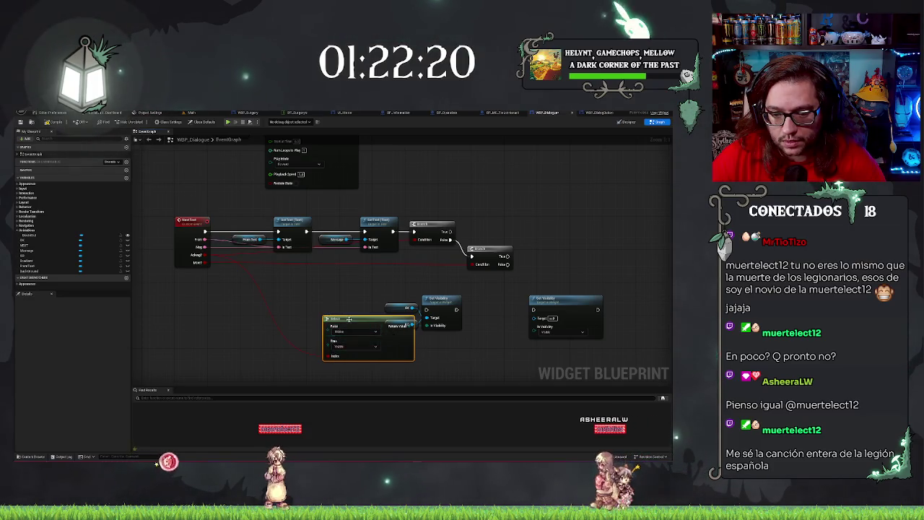
drag(354, 326, 320, 324)
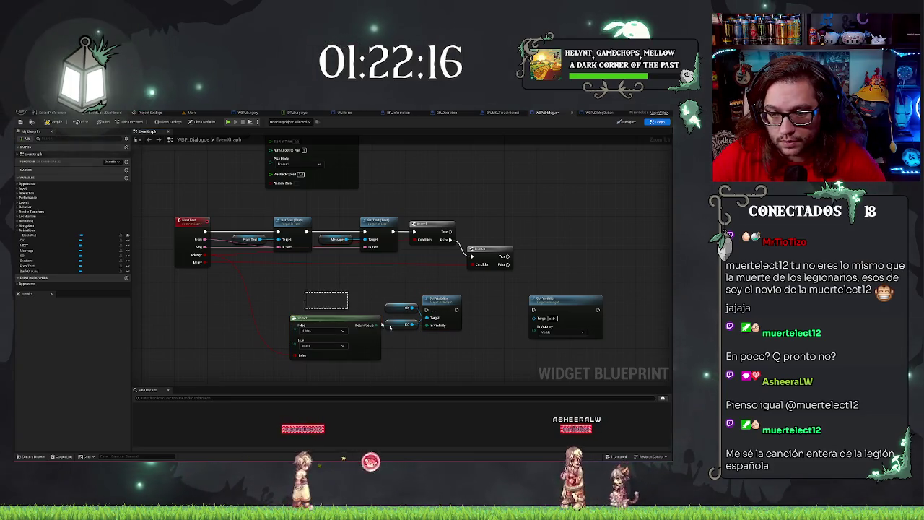
Wire Set Visibility to run after the second Set Text and nudge the right Set Visibility node
drag(470, 289, 285, 364)
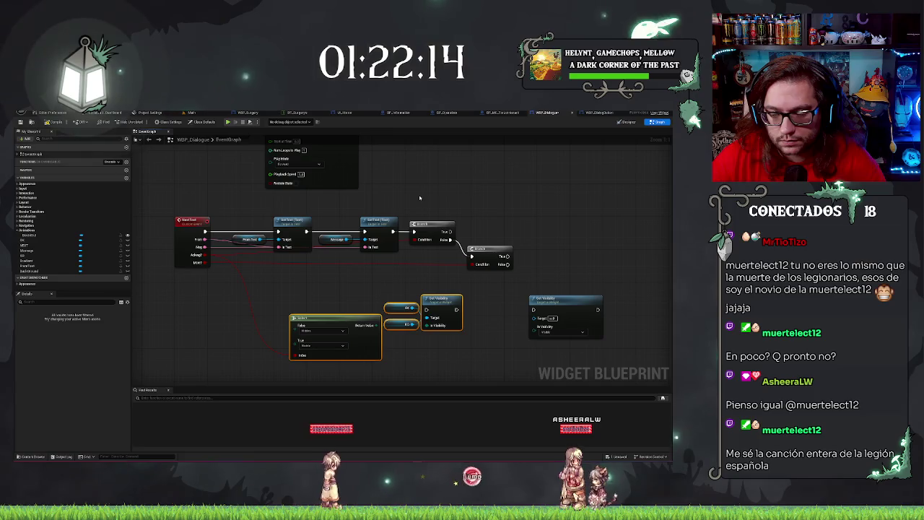
drag(394, 231, 426, 309)
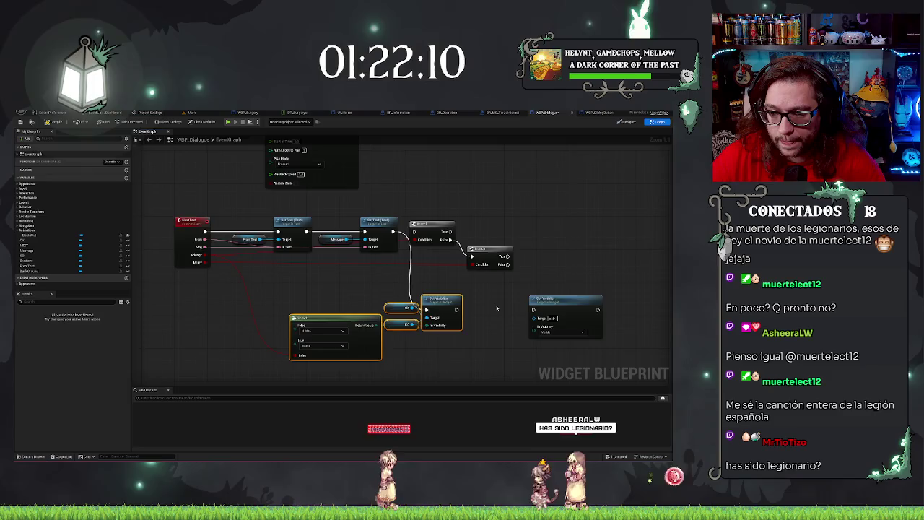
drag(255, 280, 231, 262)
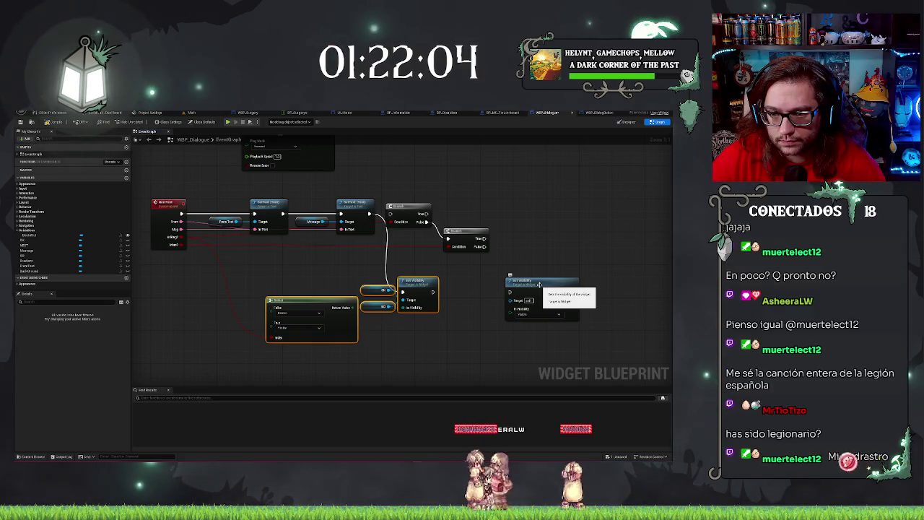
drag(539, 285, 548, 284)
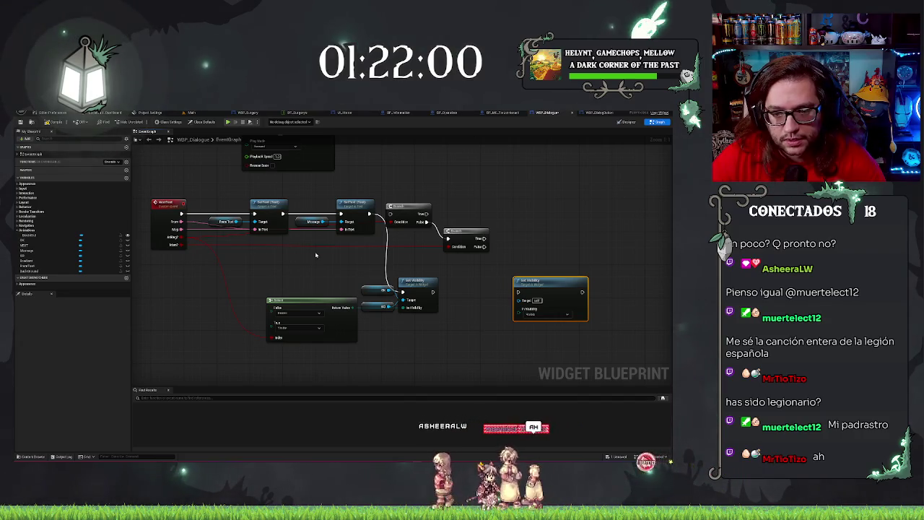
Remove the extra pasted Set Visibility and paste a copy of the Select node
key(ctrl+v)
drag(281, 297, 435, 347)
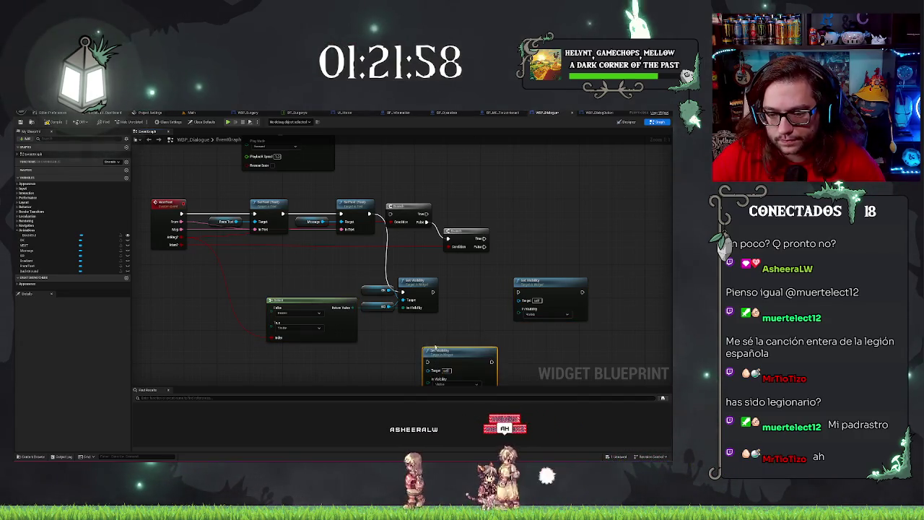
key(Delete)
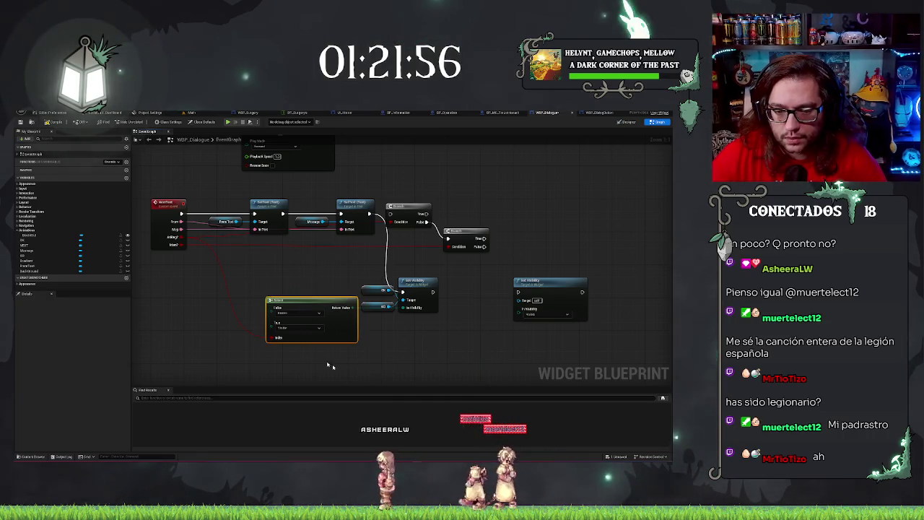
key(ctrl+v)
drag(457, 348, 445, 327)
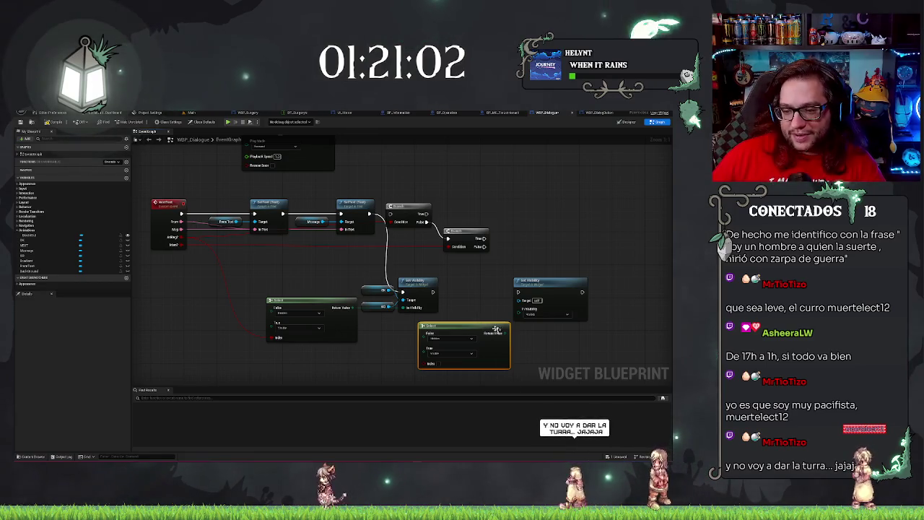
Move the second Set Visibility and its Select node up and to the right
drag(461, 276, 526, 343)
mouse_move(538, 285)
mouse_down()
mouse_move(579, 287)
mouse_move(606, 267)
mouse_move(589, 249)
mouse_up()
mouse_move(516, 357)
mouse_down()
mouse_move(412, 346)
mouse_move(566, 330)
mouse_up()
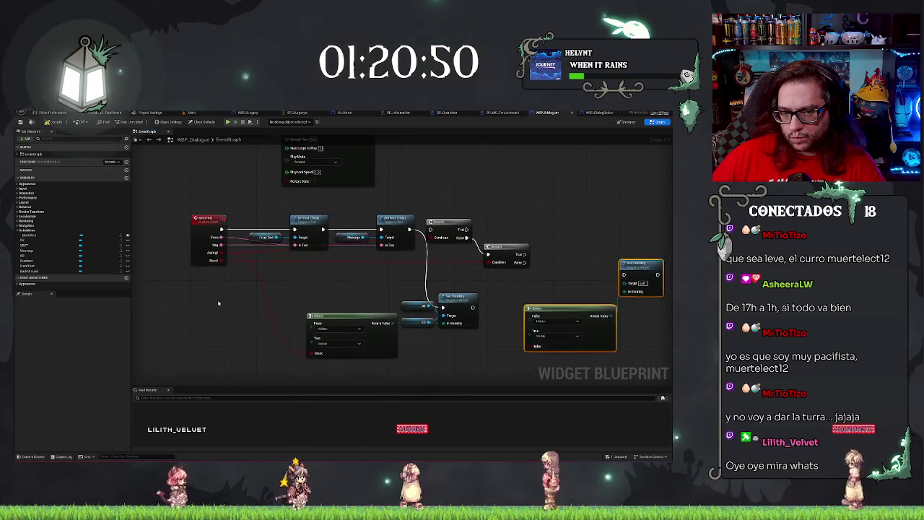
drag(242, 226, 218, 267)
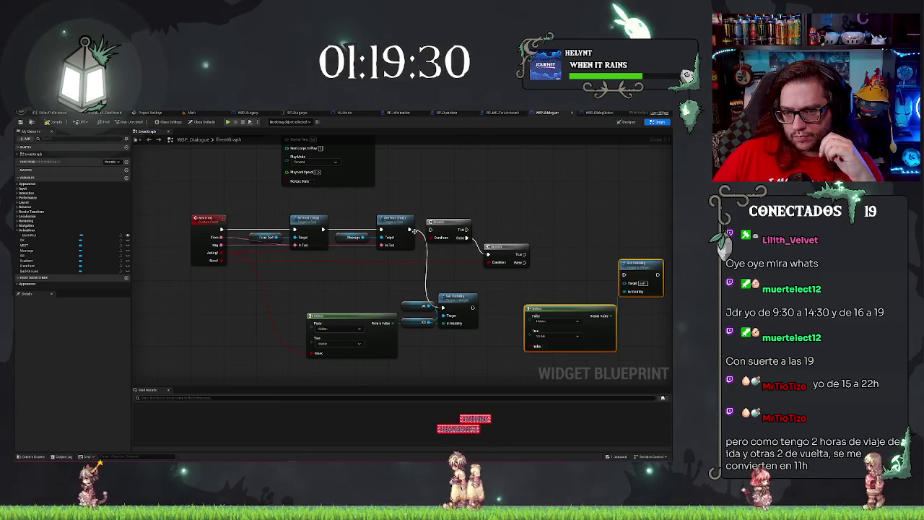
Delete the Branch after Set Text, then wire and break the event boolean to the other Branch's condition
click(437, 225)
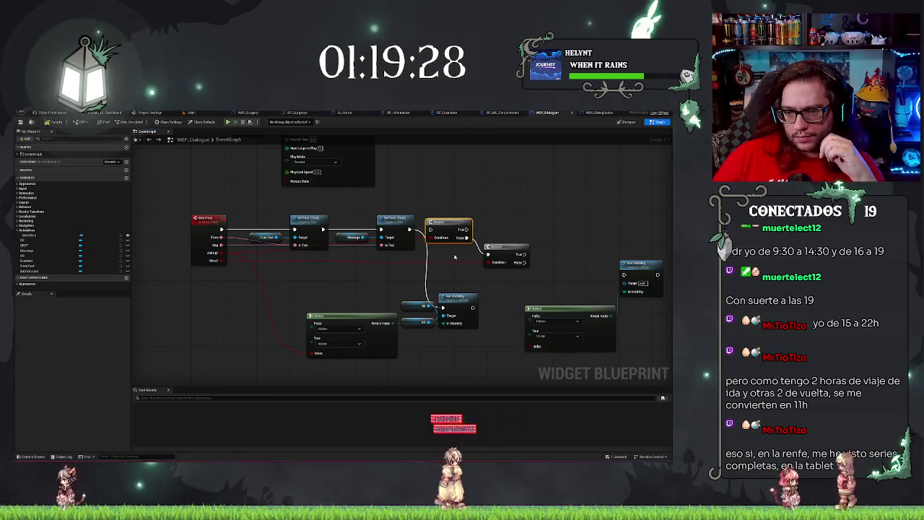
key(Delete)
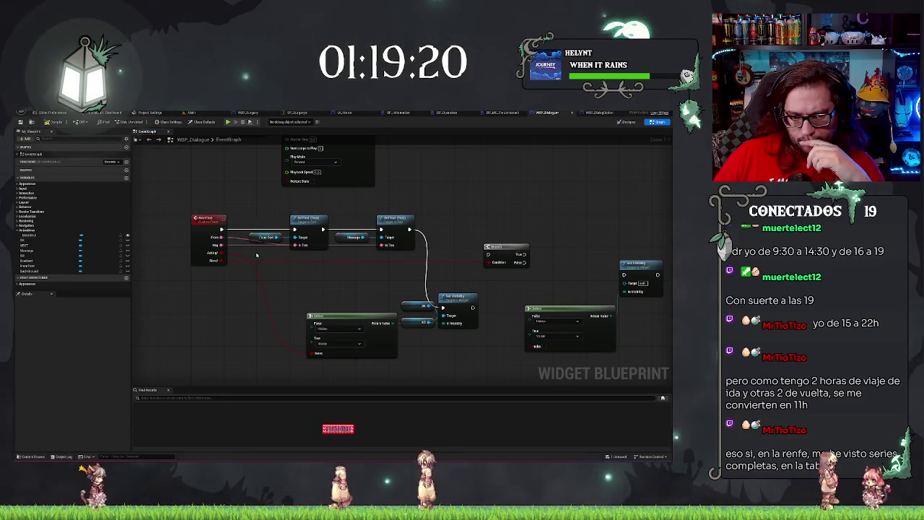
drag(221, 260, 483, 262)
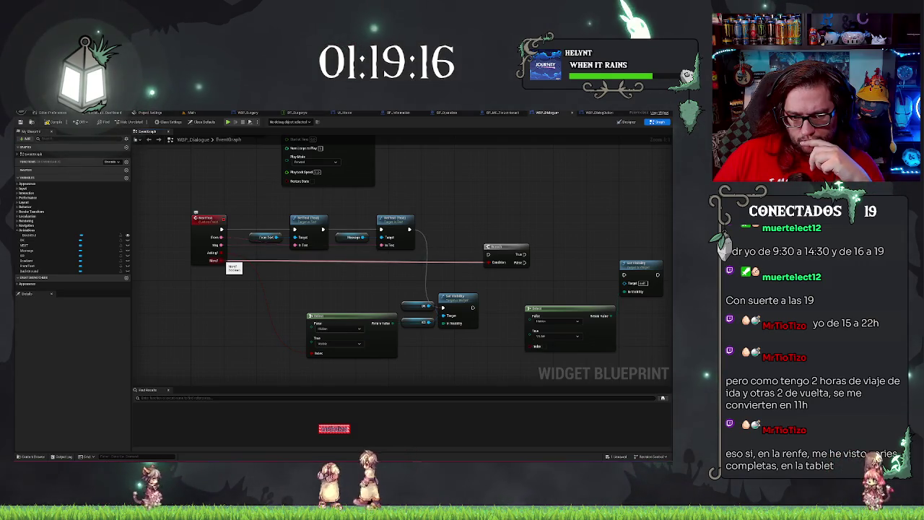
alt+click(222, 261)
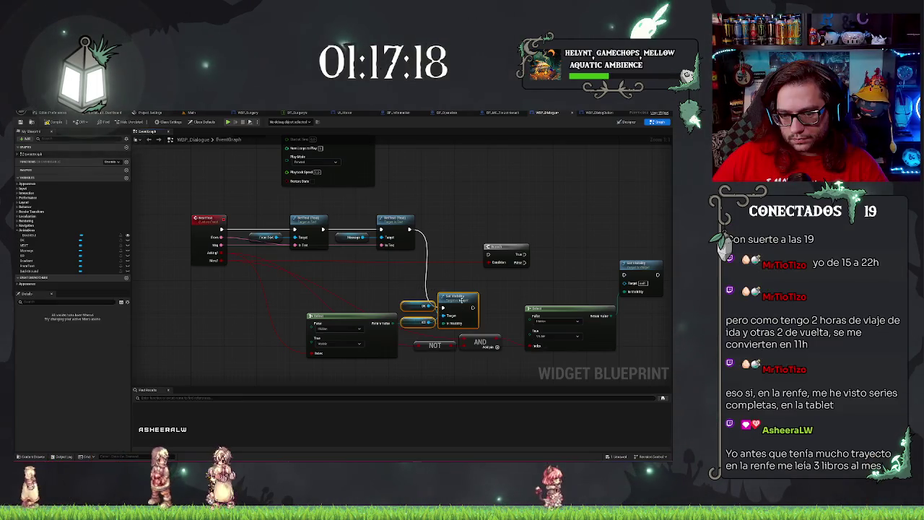
Place both Set Visibility nodes after Set Text, drop the Branch below, and add a HIDE getter
mouse_move(462, 299)
mouse_down()
mouse_move(453, 238)
mouse_move(477, 221)
mouse_move(625, 273)
mouse_move(606, 218)
mouse_move(537, 221)
mouse_up()
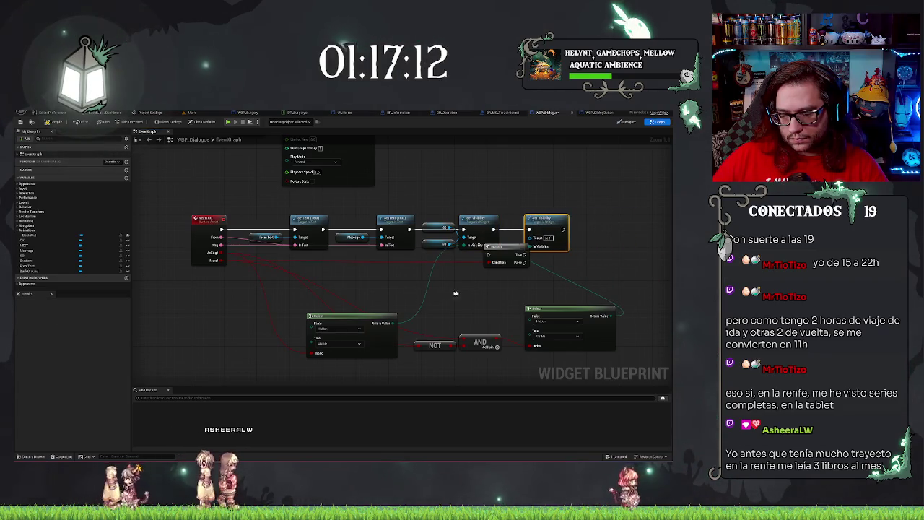
drag(503, 247, 494, 287)
drag(549, 220, 570, 220)
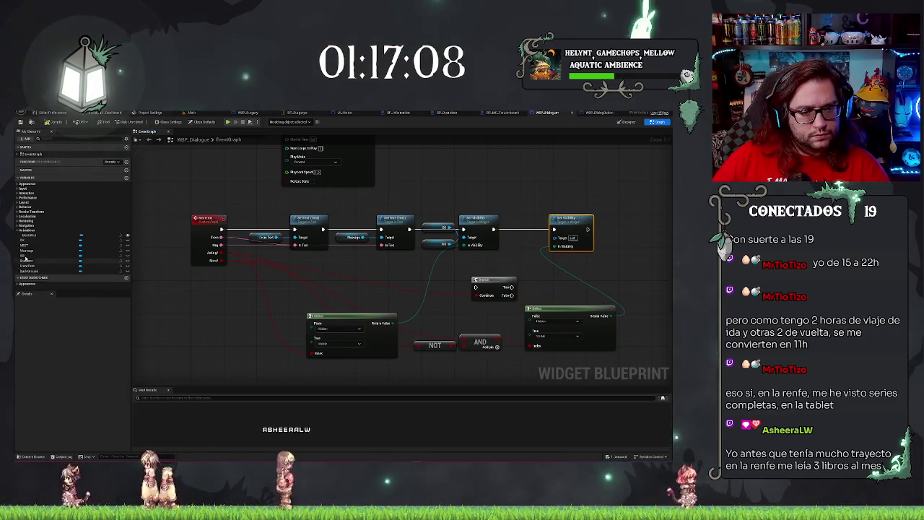
mouse_move(25, 246)
mouse_down()
mouse_move(520, 248)
mouse_move(535, 237)
mouse_up()
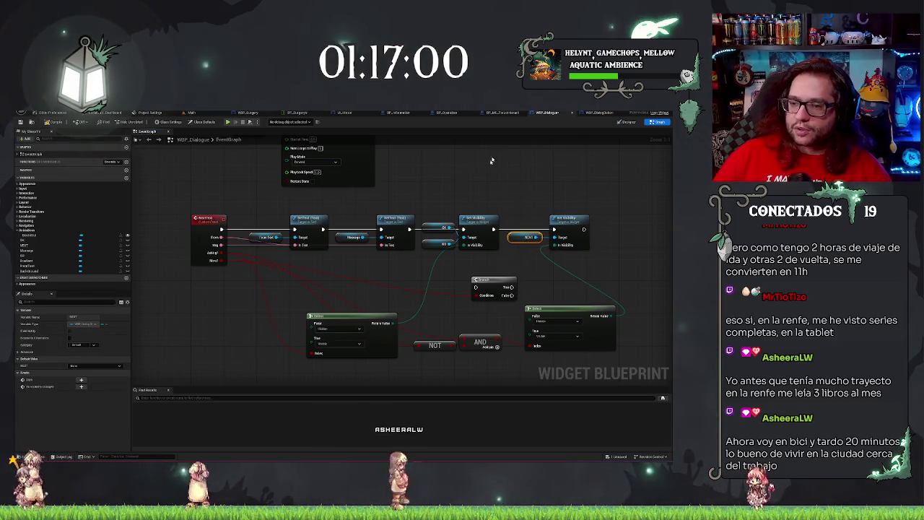
Delete the leftover Branch and shift the Select, NOT and AND nodes up-left beneath the Set Visibility chain
click(524, 198)
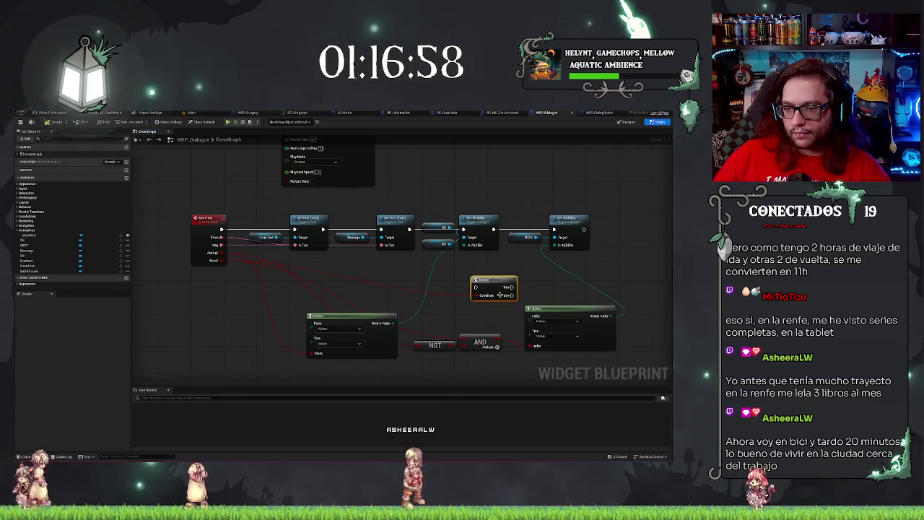
key(Delete)
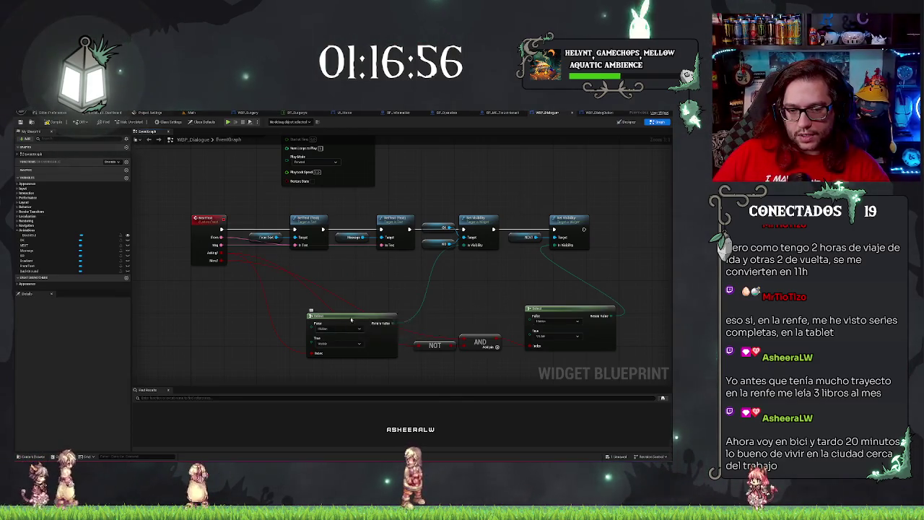
mouse_move(352, 319)
mouse_down()
mouse_move(359, 269)
mouse_move(369, 260)
mouse_up()
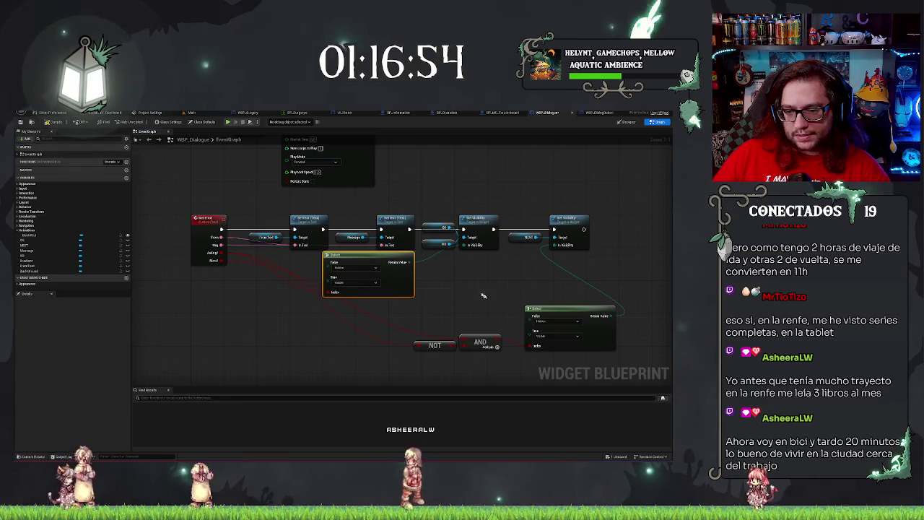
click(551, 316)
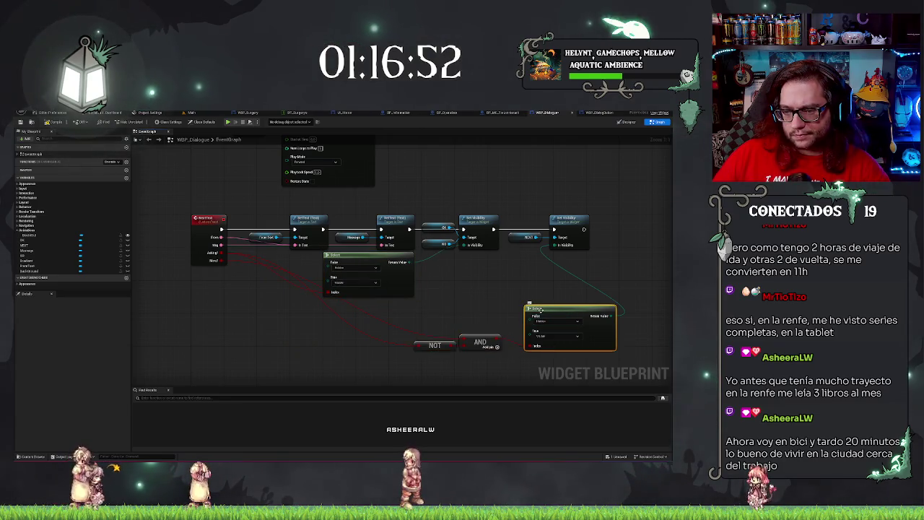
key(ctrl+z)
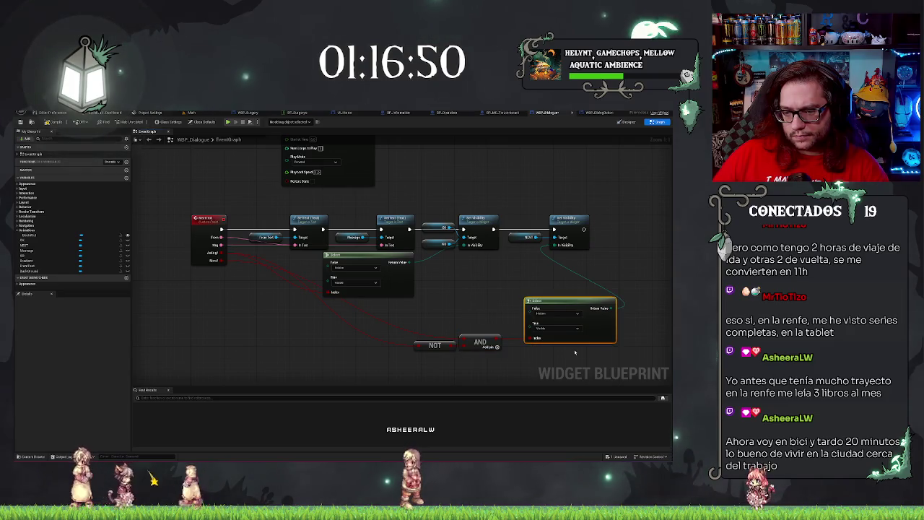
key(ctrl+z)
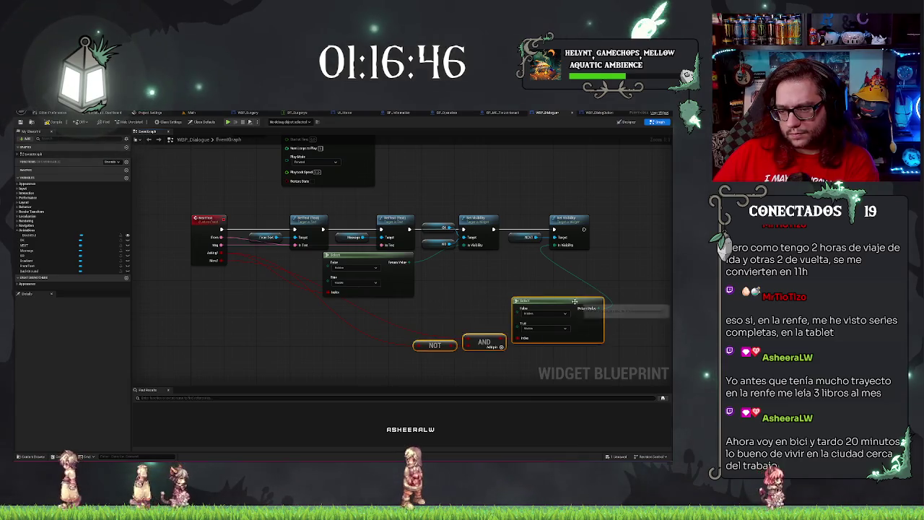
mouse_move(575, 301)
mouse_down()
mouse_move(577, 266)
mouse_move(534, 263)
mouse_up()
drag(532, 262, 511, 270)
click(547, 287)
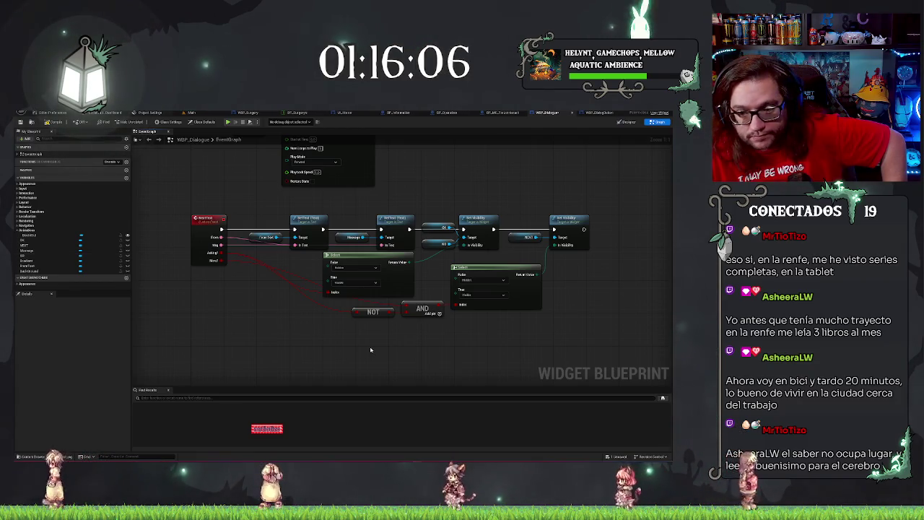
drag(370, 350, 309, 344)
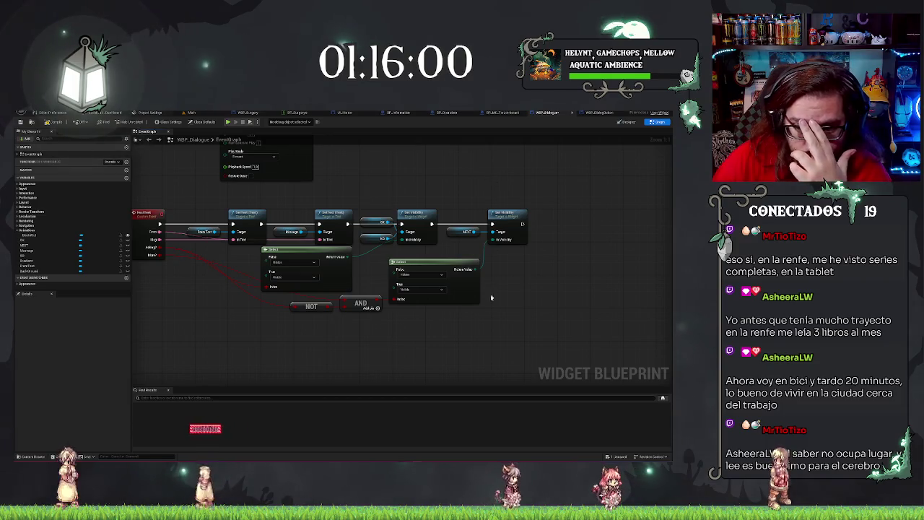
drag(430, 304, 494, 310)
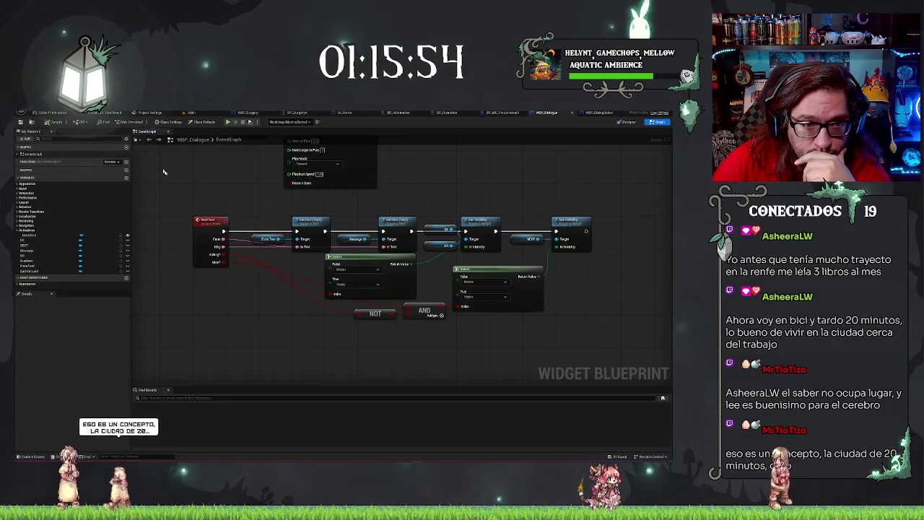
scroll(265, 294, down, 2)
mouse_move(212, 177)
mouse_down()
mouse_move(265, 294)
mouse_move(239, 198)
mouse_up()
scroll(266, 294, up, 1)
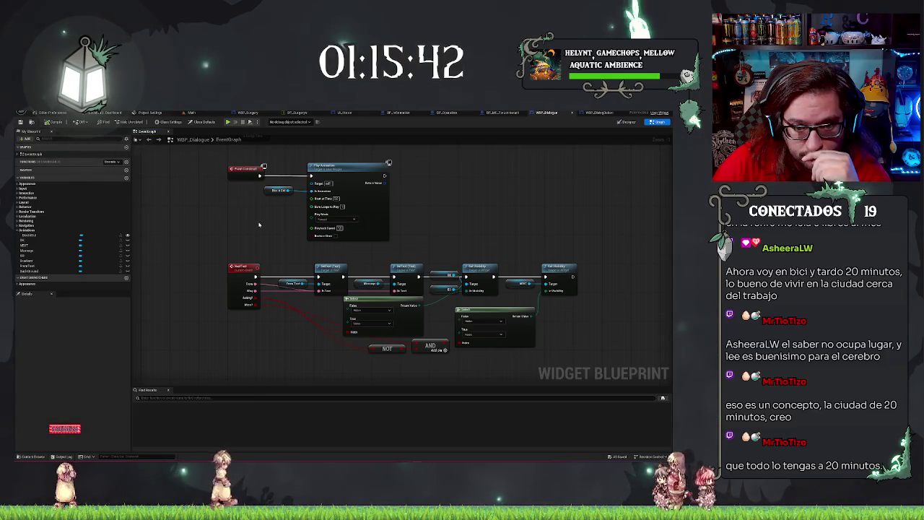
drag(259, 224, 247, 208)
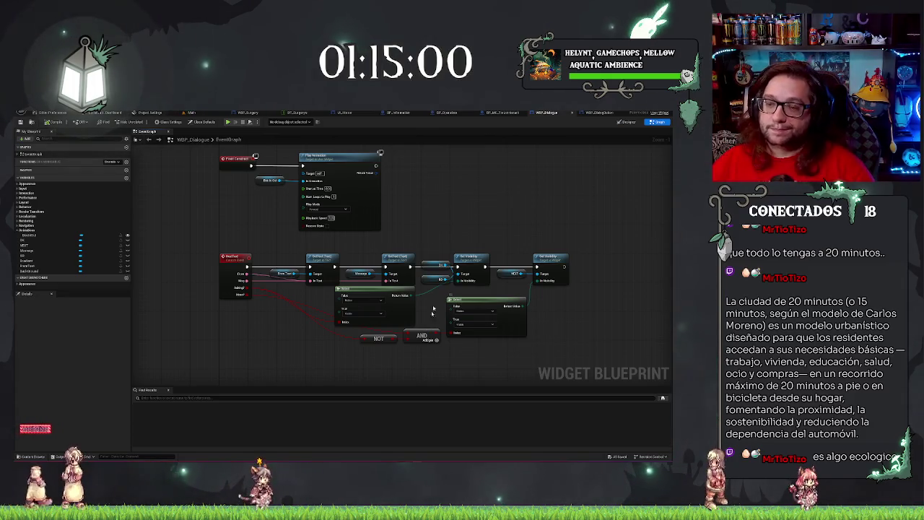
drag(495, 183, 561, 210)
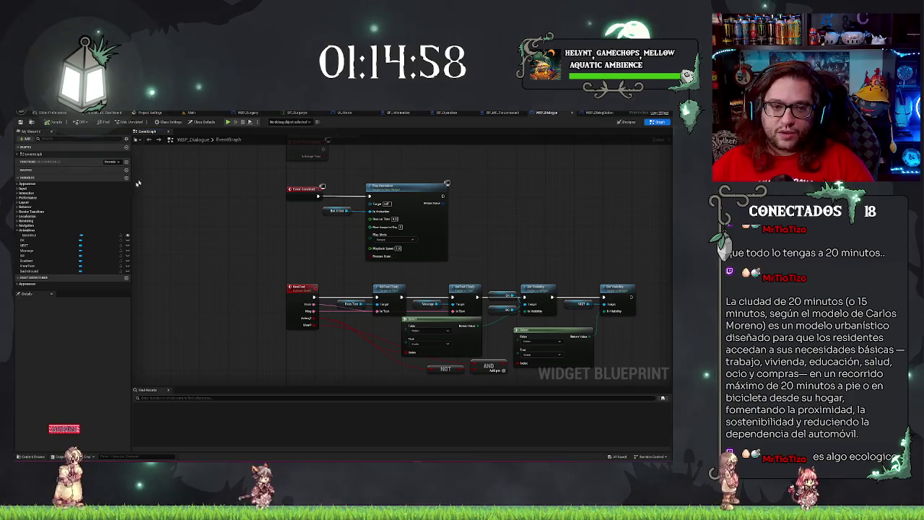
scroll(302, 232, down, 3)
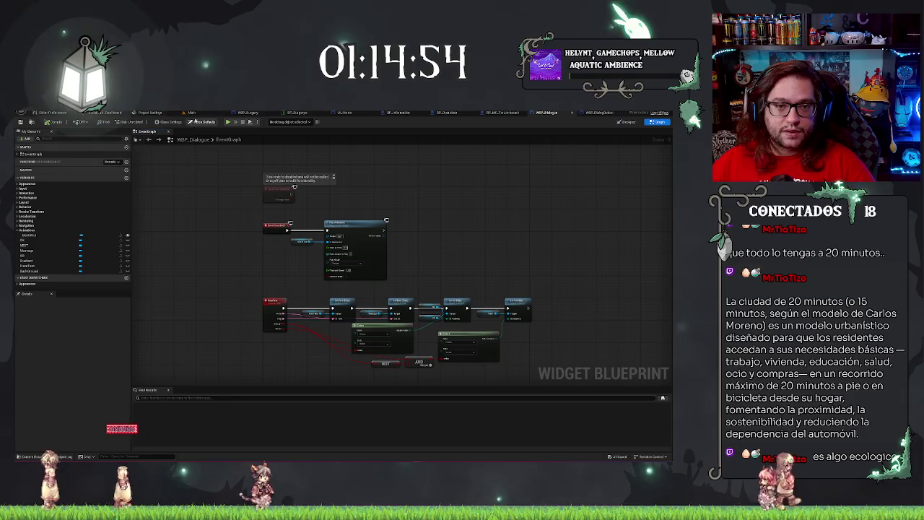
Look over the Main level viewport, then switch to the WBP_DialogButton event graph
click(191, 113)
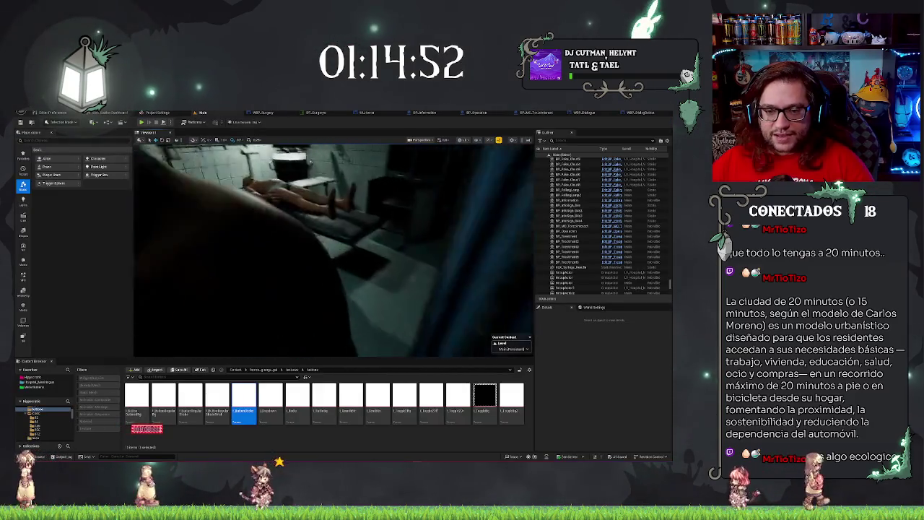
drag(374, 228, 375, 227)
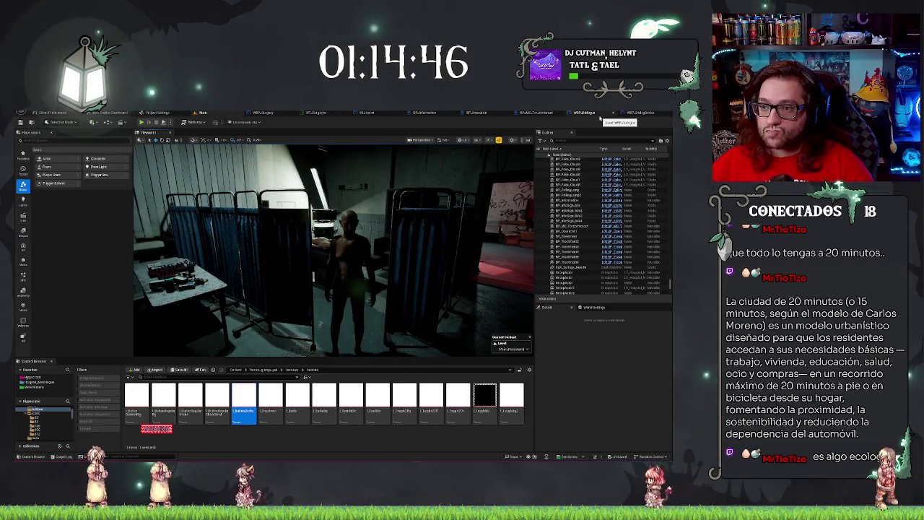
click(586, 113)
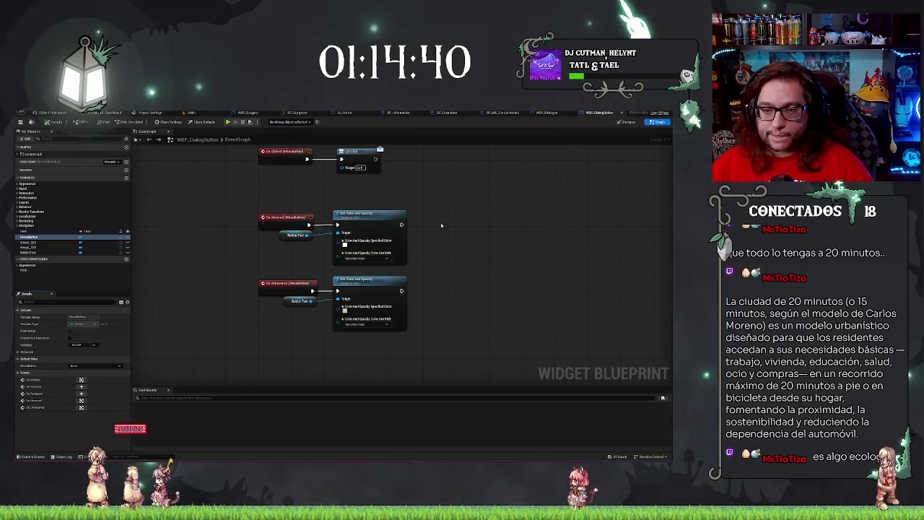
Pan across the WBP_DialogButton graph, then return to WBP_Dialogue and zoom in on its NextText chain
drag(441, 226, 455, 244)
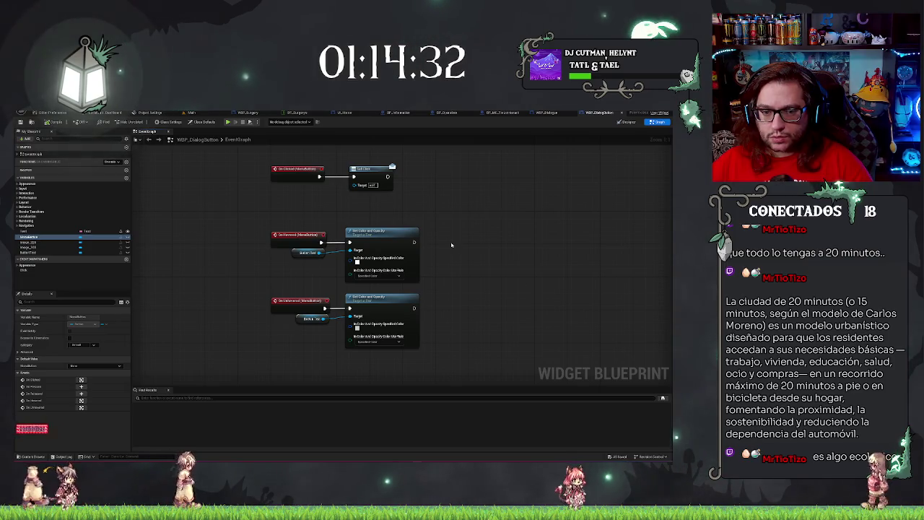
key(Home)
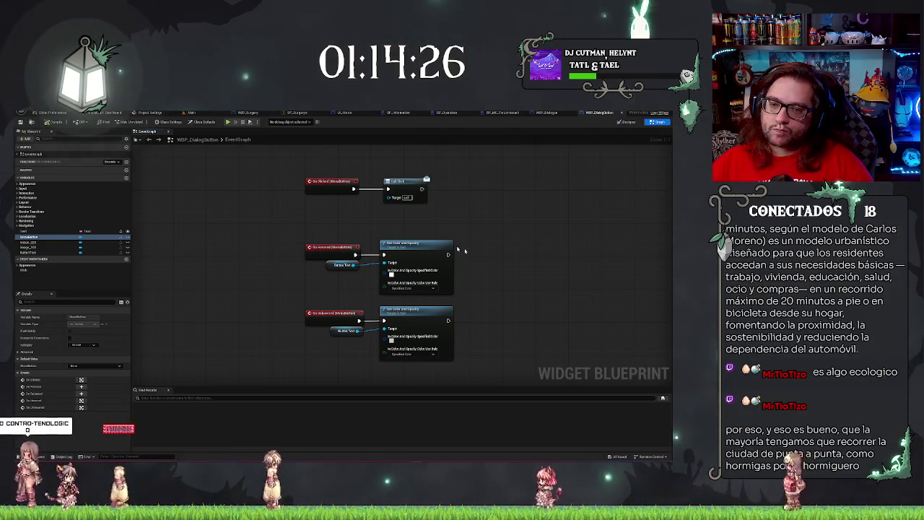
mouse_move(438, 187)
mouse_down()
mouse_move(459, 187)
mouse_move(376, 184)
mouse_up()
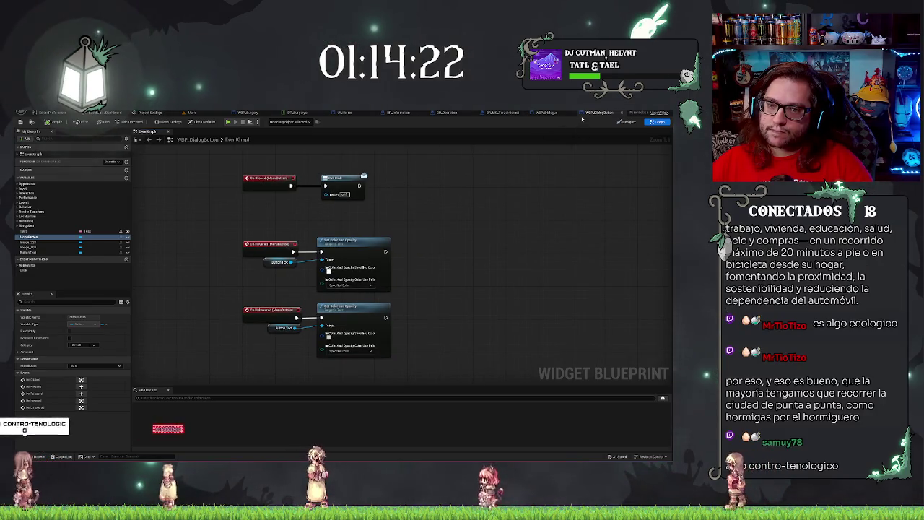
click(552, 113)
scroll(505, 207, up, 4)
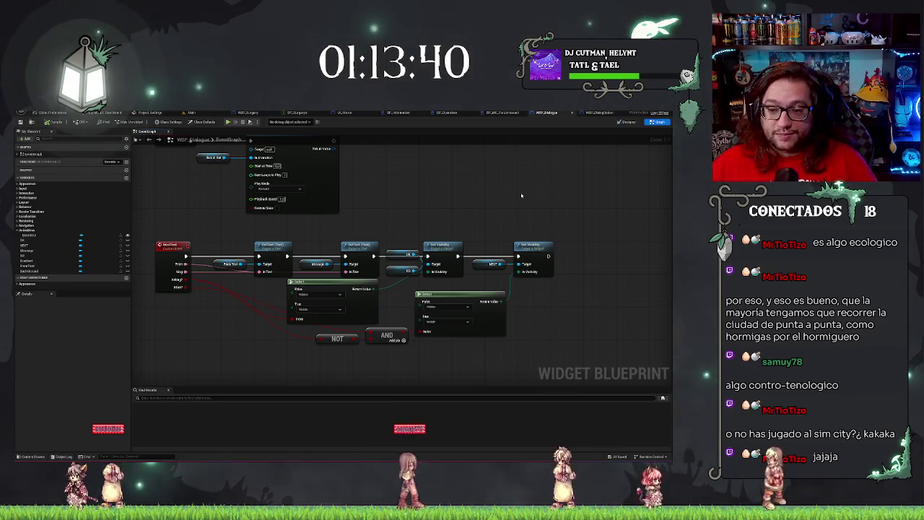
drag(417, 190, 501, 190)
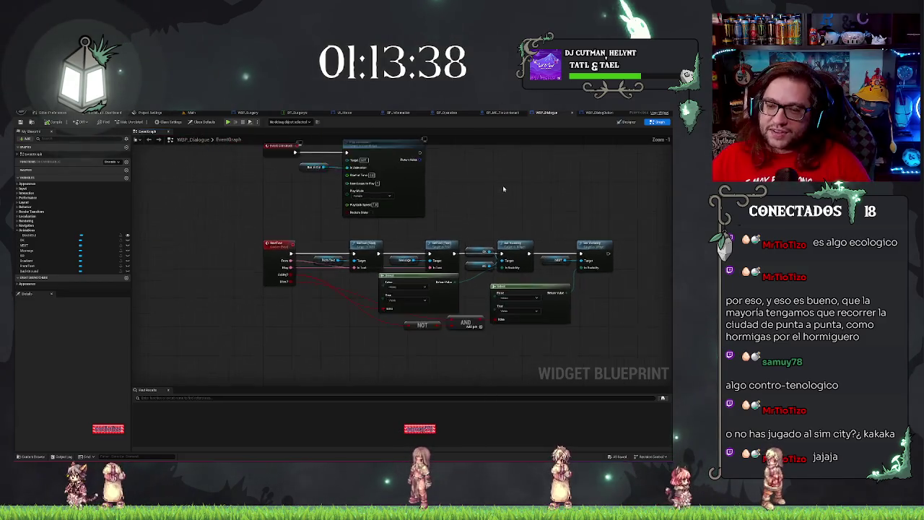
scroll(514, 236, down, 2)
scroll(514, 237, down, 2)
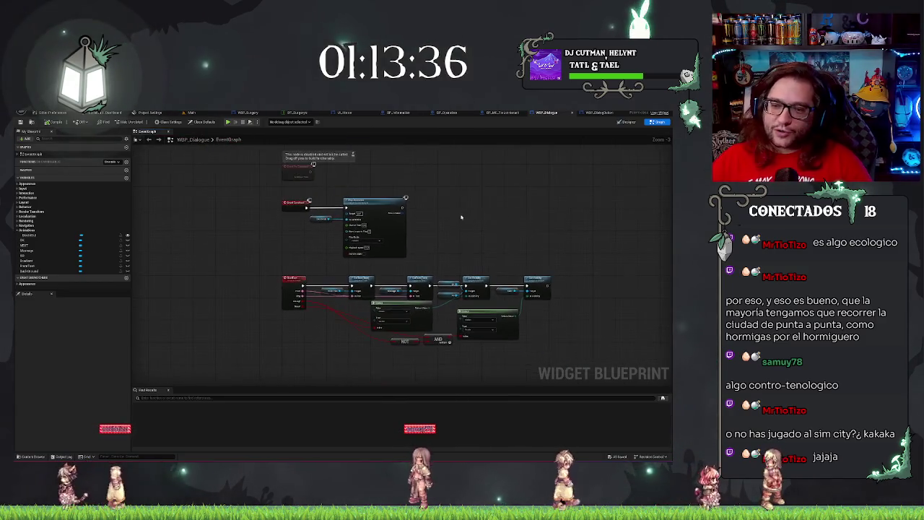
scroll(455, 210, up, 2)
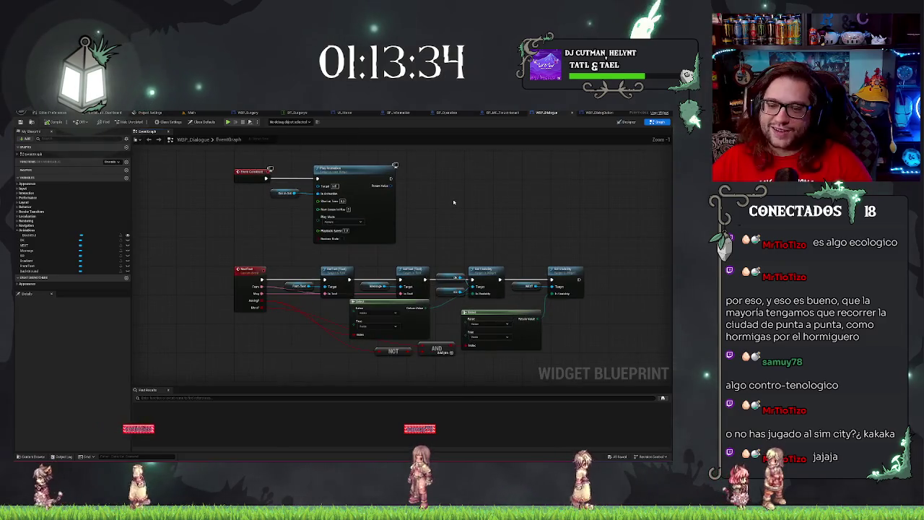
mouse_move(473, 196)
mouse_down()
mouse_move(513, 203)
mouse_move(429, 165)
mouse_move(460, 186)
mouse_up()
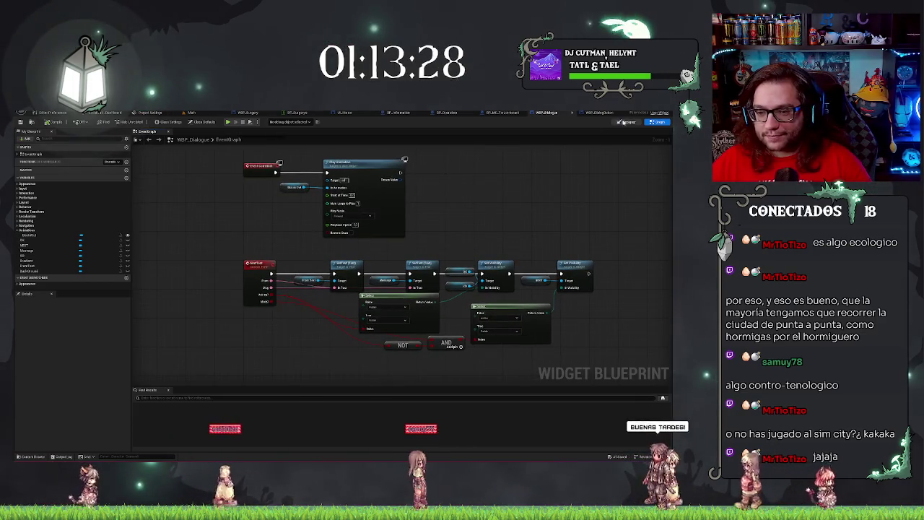
scroll(304, 338, down, 2)
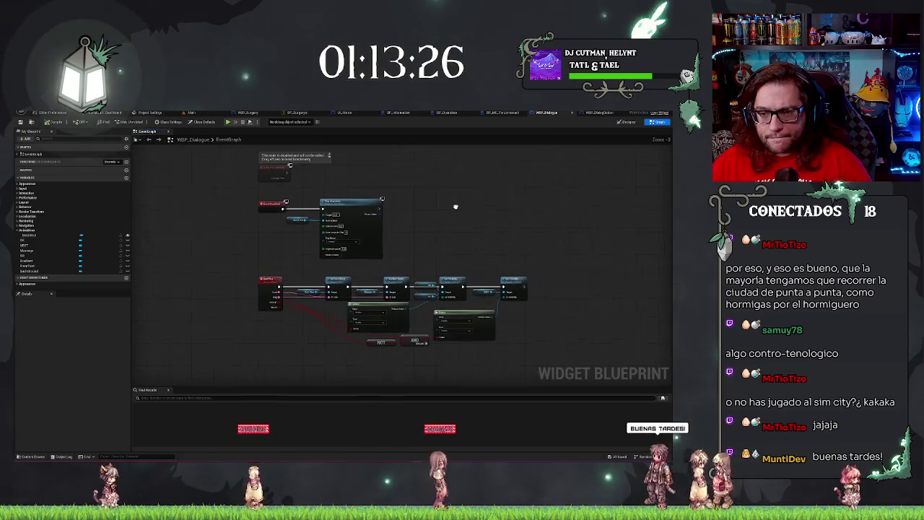
drag(455, 207, 546, 146)
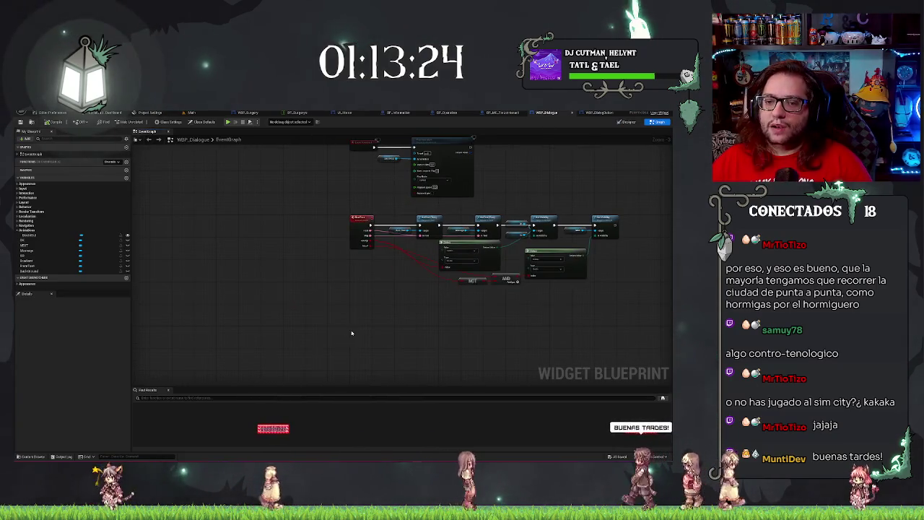
drag(368, 254, 373, 319)
drag(386, 381, 401, 345)
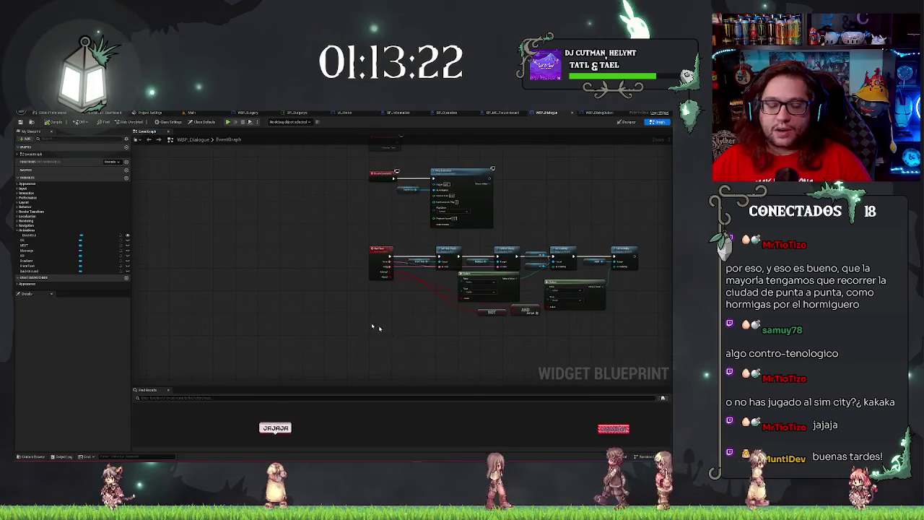
scroll(355, 318, up, 3)
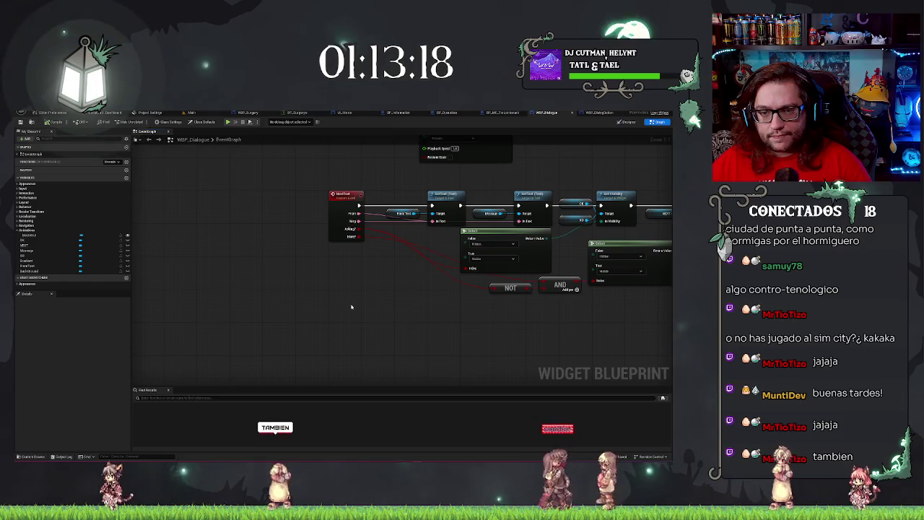
drag(351, 307, 332, 298)
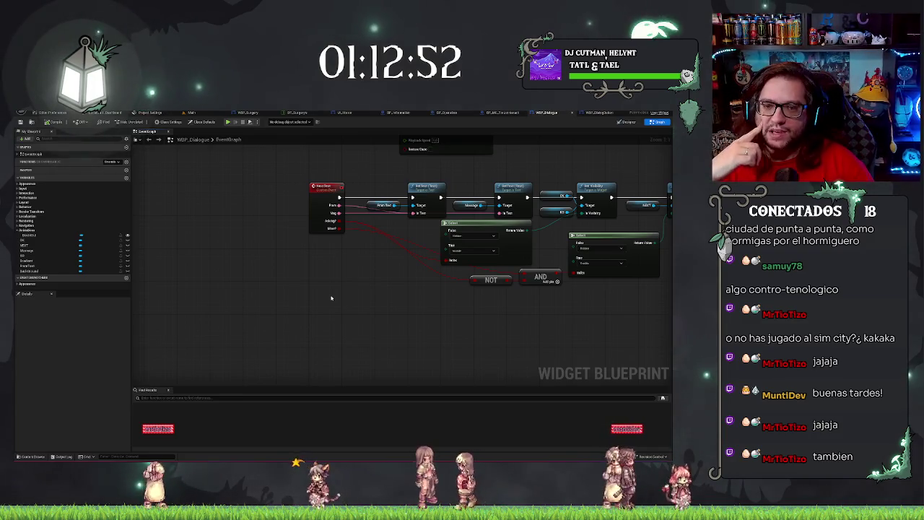
mouse_move(331, 296)
mouse_down()
mouse_move(348, 274)
mouse_move(371, 336)
mouse_up()
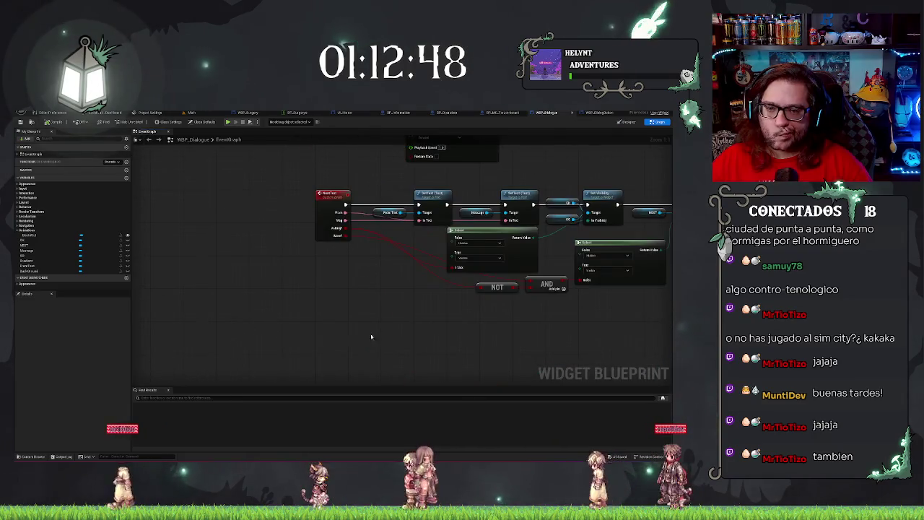
Add a WBP_Dialogue variable named 'b' and make its type an Actor object reference
click(125, 178)
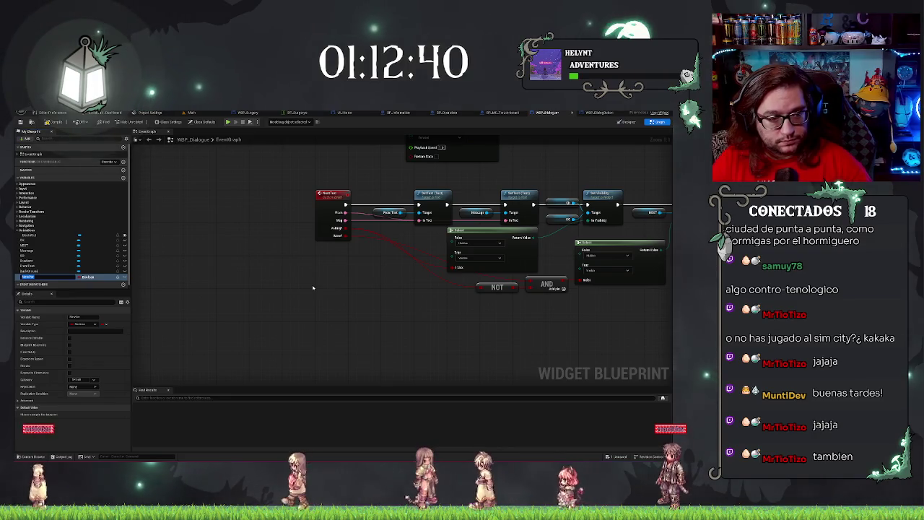
text(b)
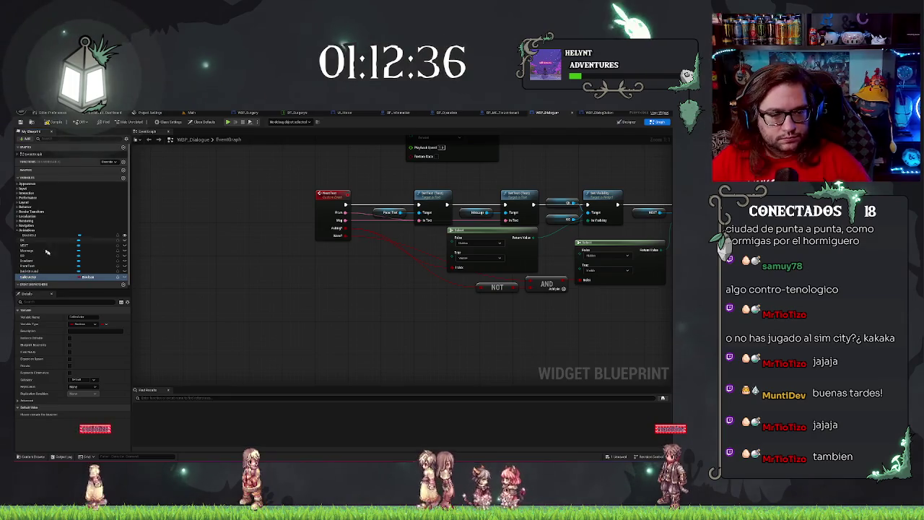
click(88, 277)
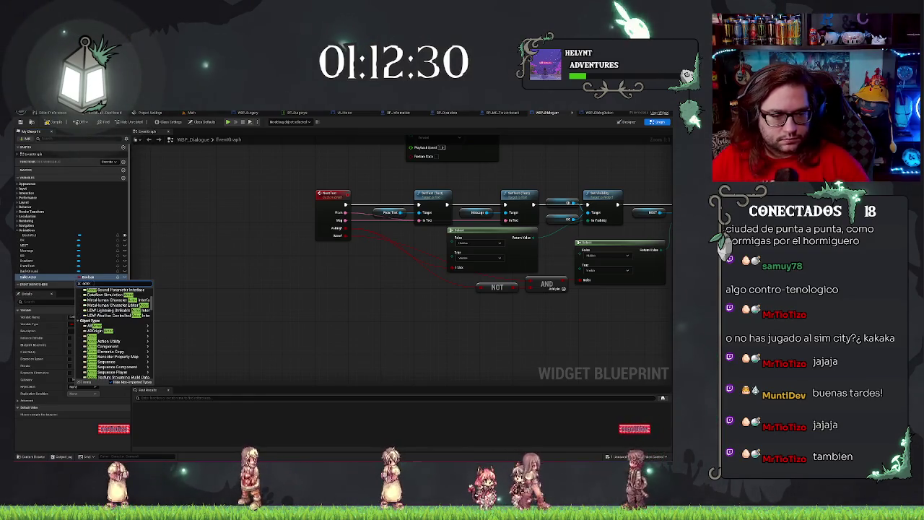
mouse_move(90, 342)
click(166, 341)
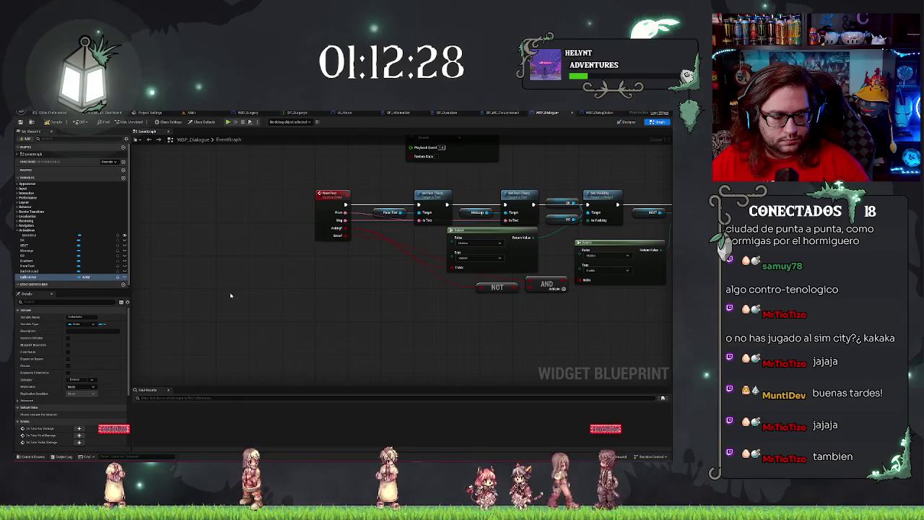
scroll(226, 220, down, 2)
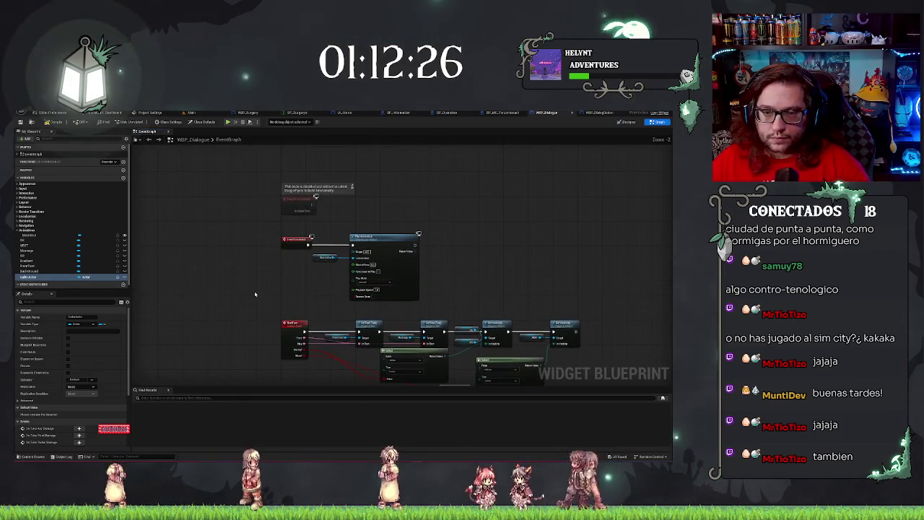
drag(255, 294, 283, 261)
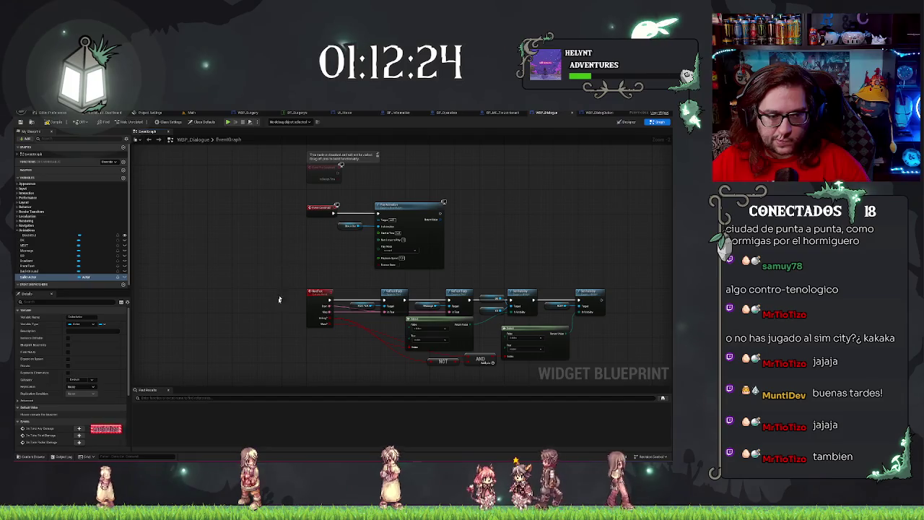
Search 'actor' among the blueprint's actions and place a Set Caller node below the NextText chain
drag(262, 322, 262, 279)
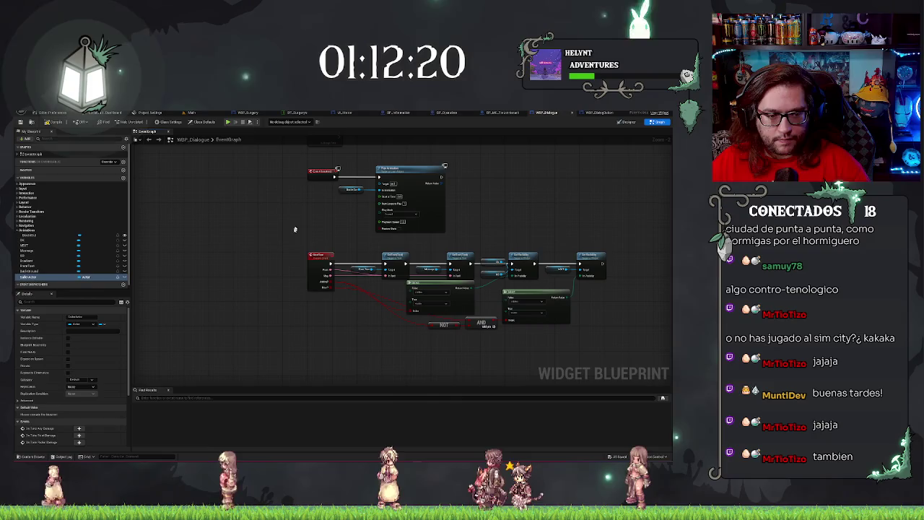
mouse_move(306, 211)
mouse_down()
mouse_move(296, 262)
mouse_move(285, 259)
mouse_up()
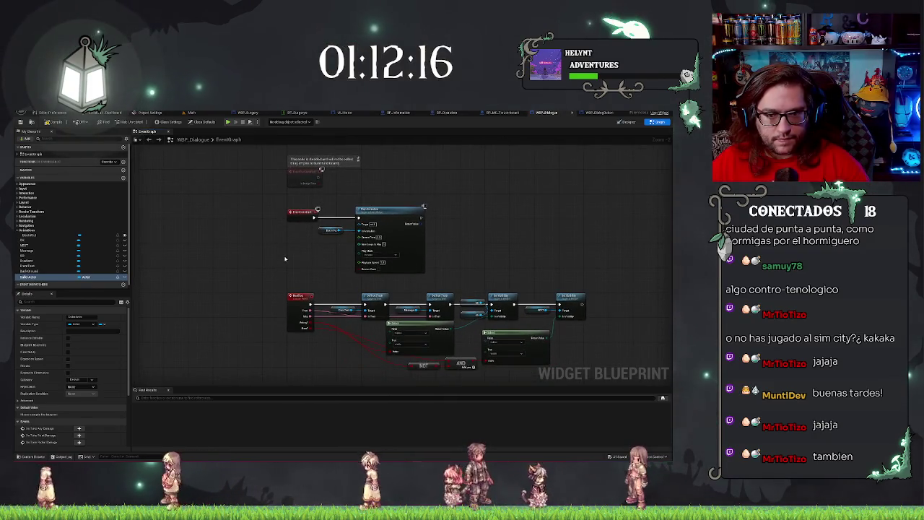
right_click(284, 258)
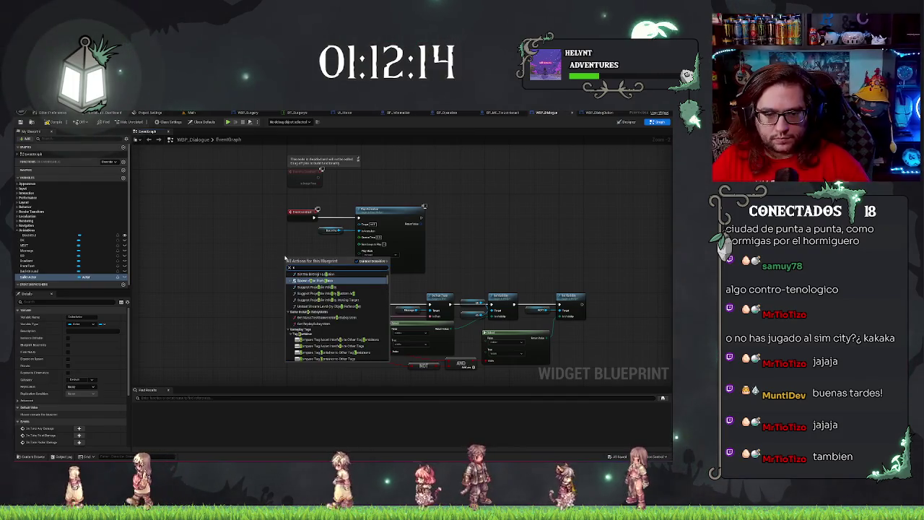
text(ctor)
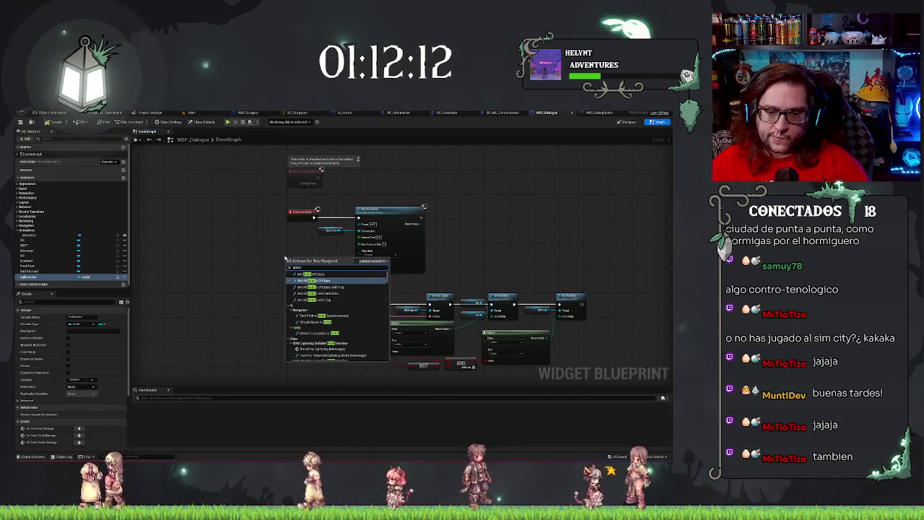
scroll(353, 329, down, 2)
scroll(353, 329, down, 2)
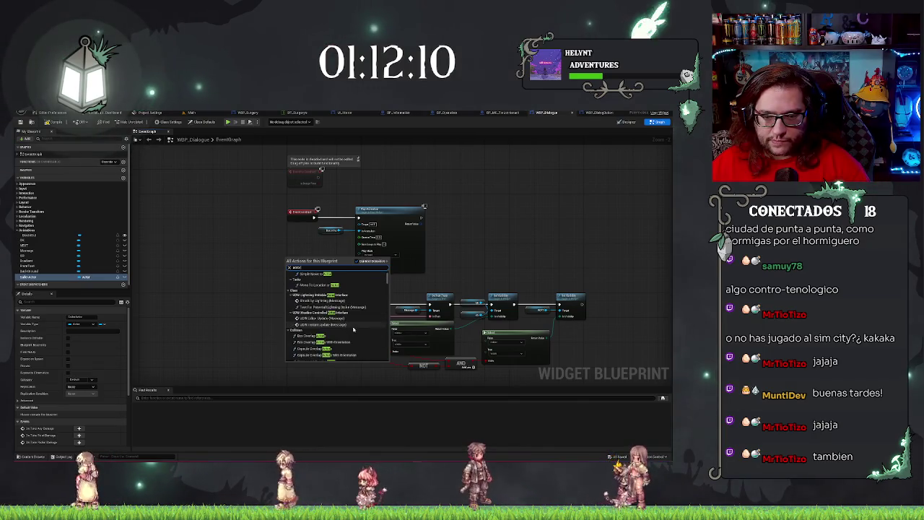
scroll(353, 329, down, 2)
scroll(353, 329, down, 2)
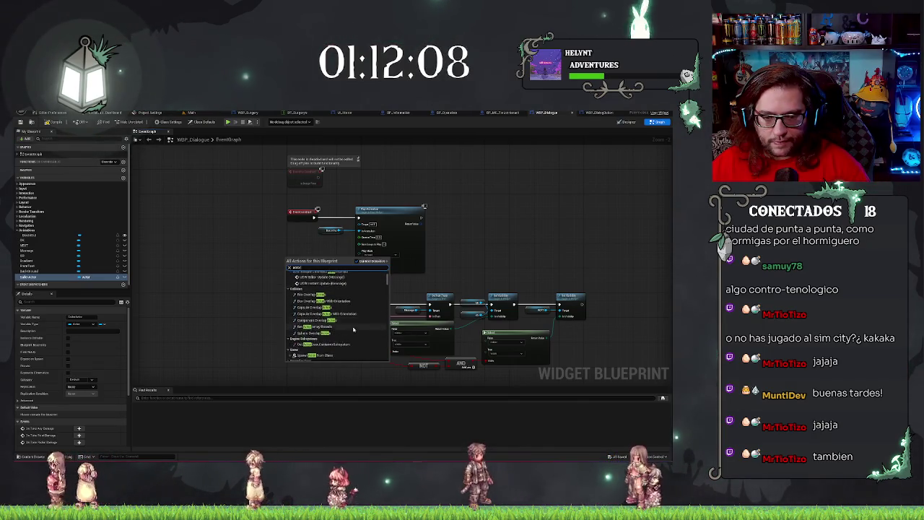
scroll(353, 329, down, 1)
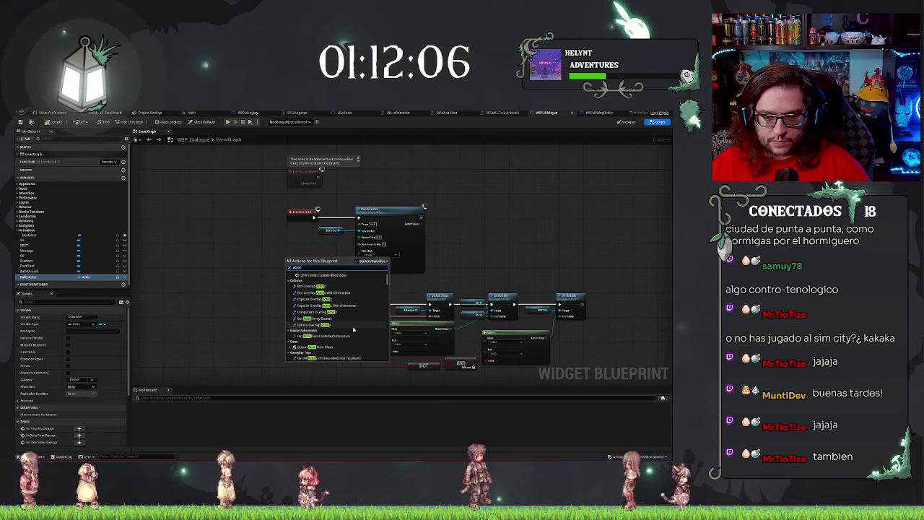
scroll(353, 329, down, 2)
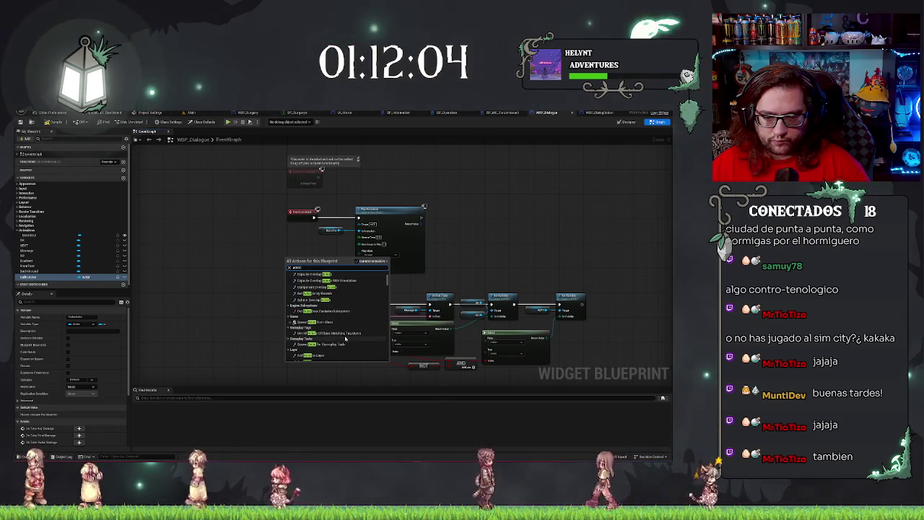
scroll(350, 333, down, 2)
scroll(338, 344, down, 2)
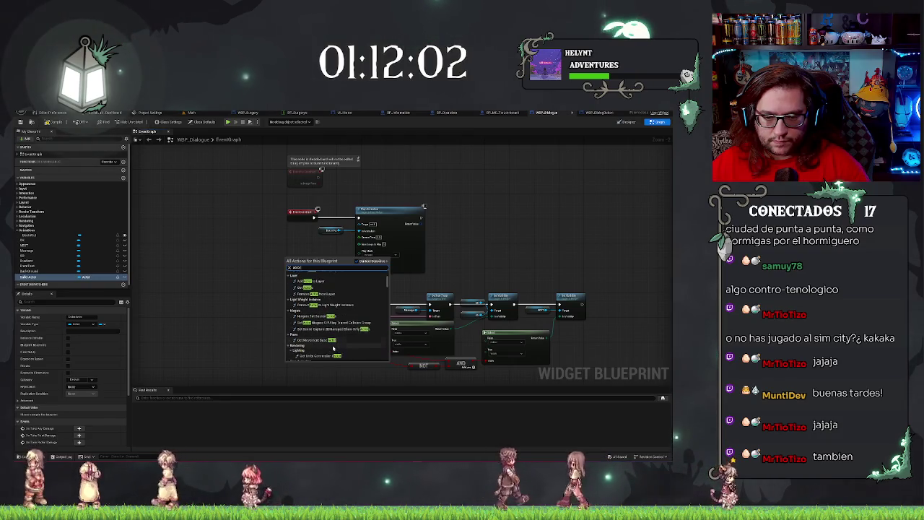
scroll(332, 349, down, 2)
scroll(333, 350, down, 2)
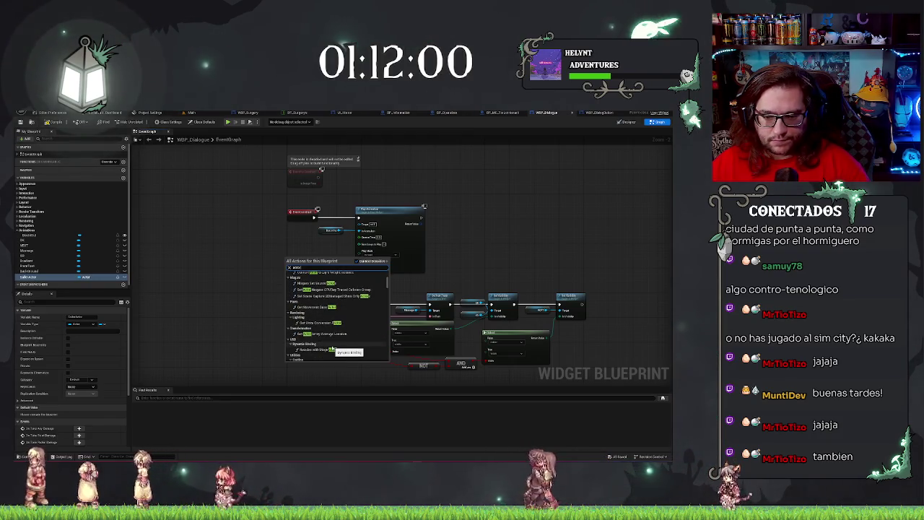
scroll(333, 349, down, 2)
scroll(333, 347, down, 6)
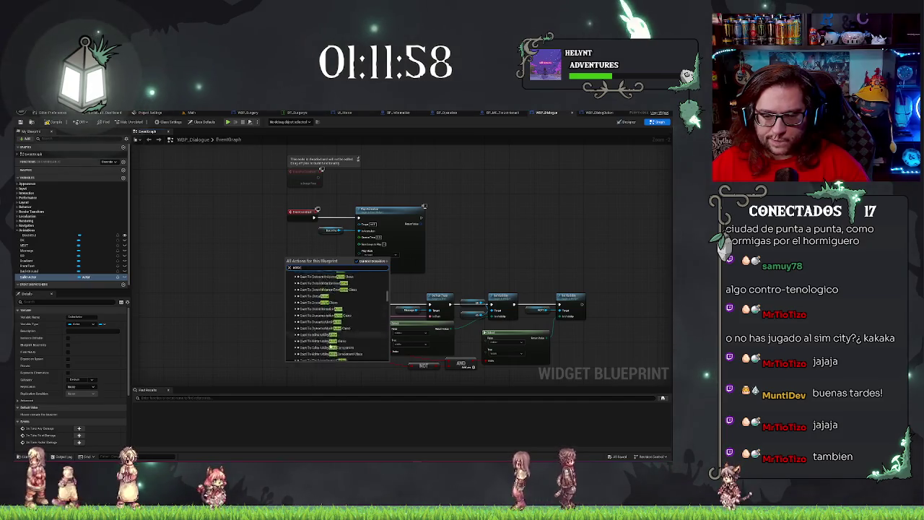
drag(387, 306, 387, 358)
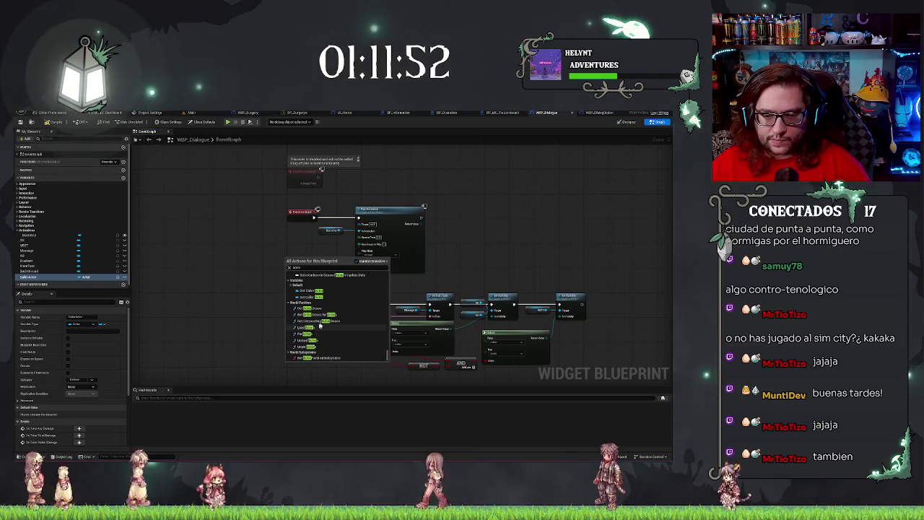
scroll(320, 321, up, 1)
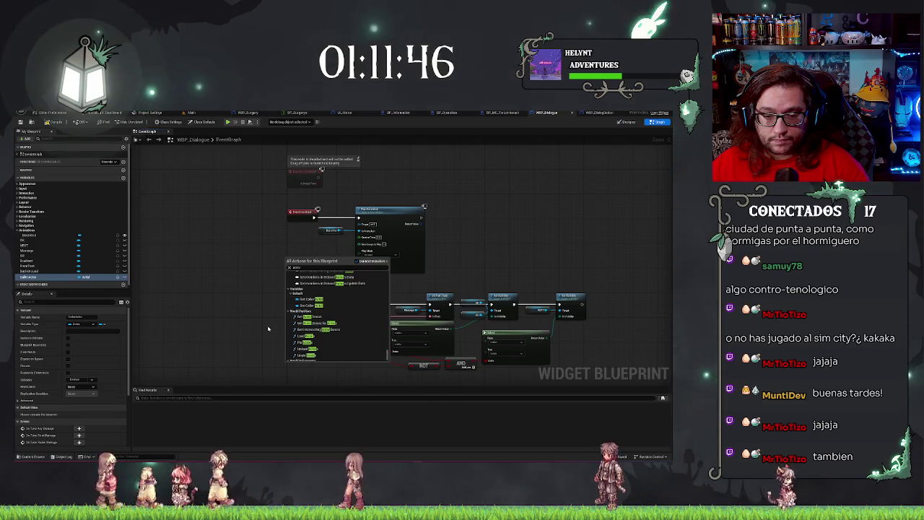
click(310, 305)
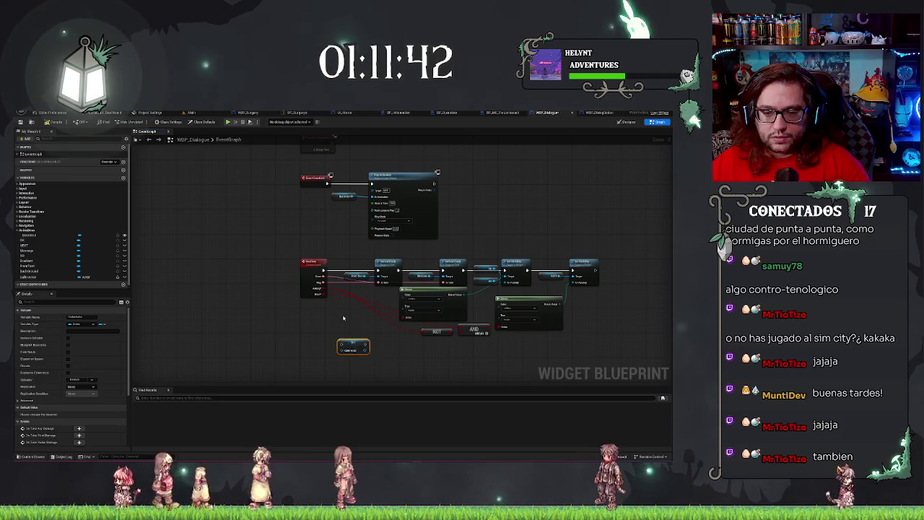
Delete the new Set Caller node, then switch to the Designer and select the Accept button
key(Delete)
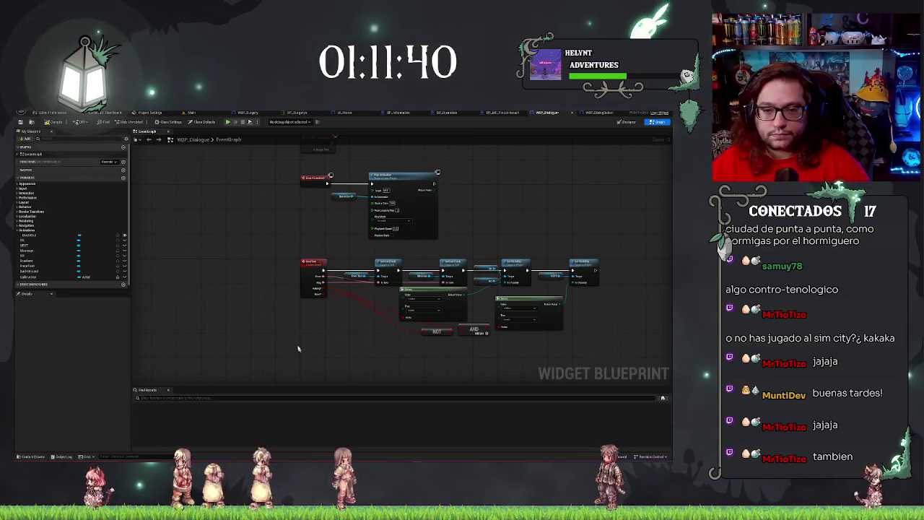
drag(335, 358, 334, 333)
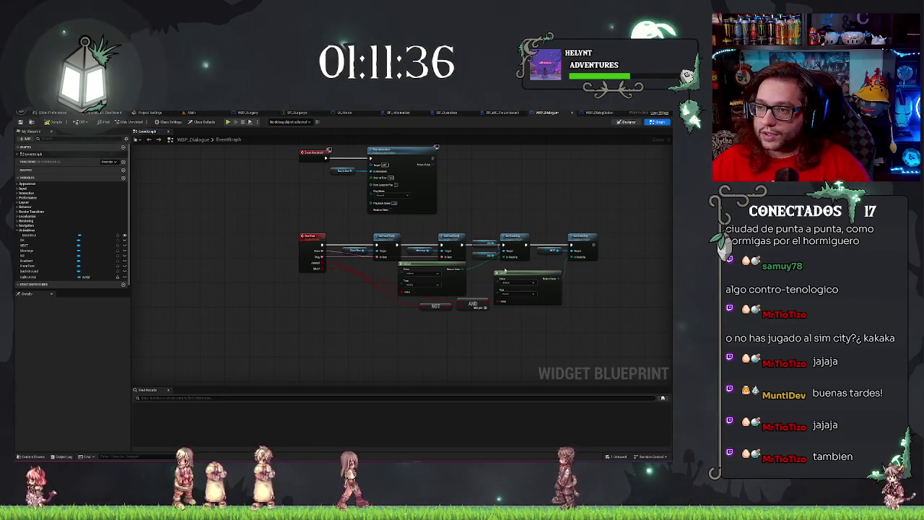
click(627, 122)
click(40, 353)
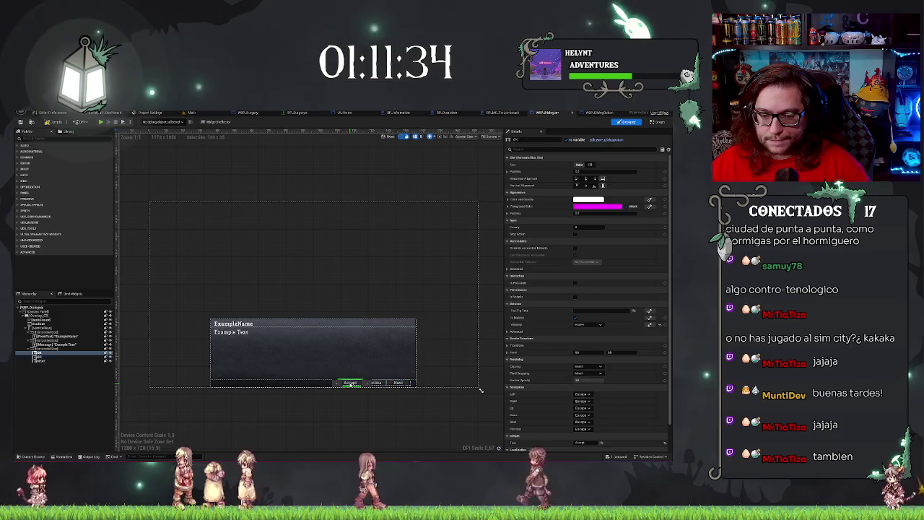
scroll(608, 384, down, 1)
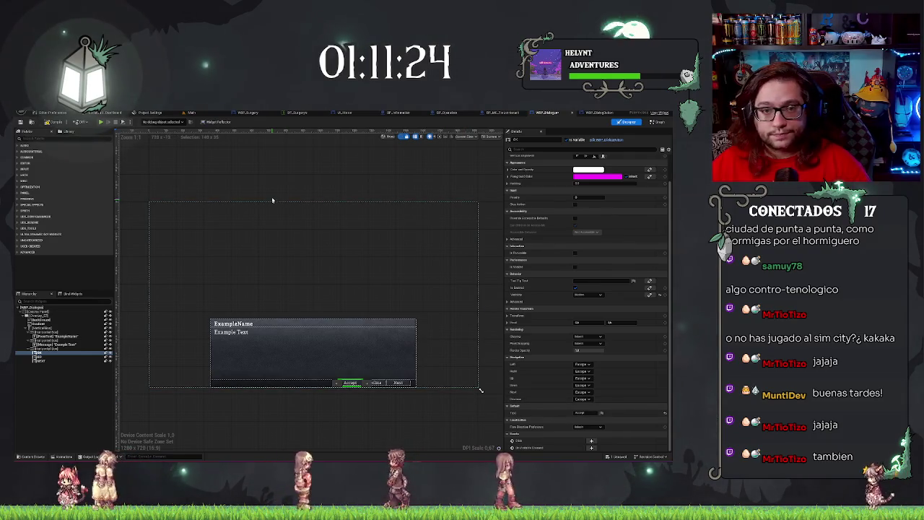
From the Main level, browse Hipperciclo > Blueprints > Utils and open BPI_Interact
click(203, 113)
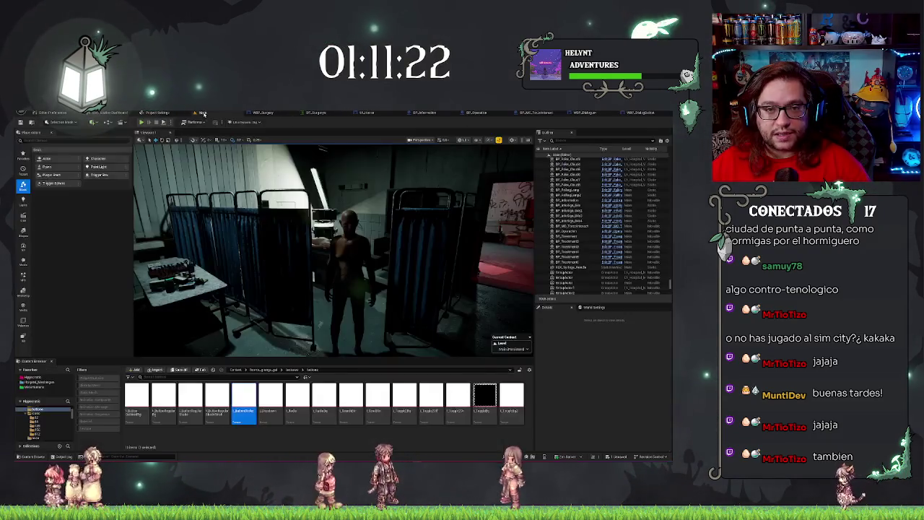
click(33, 377)
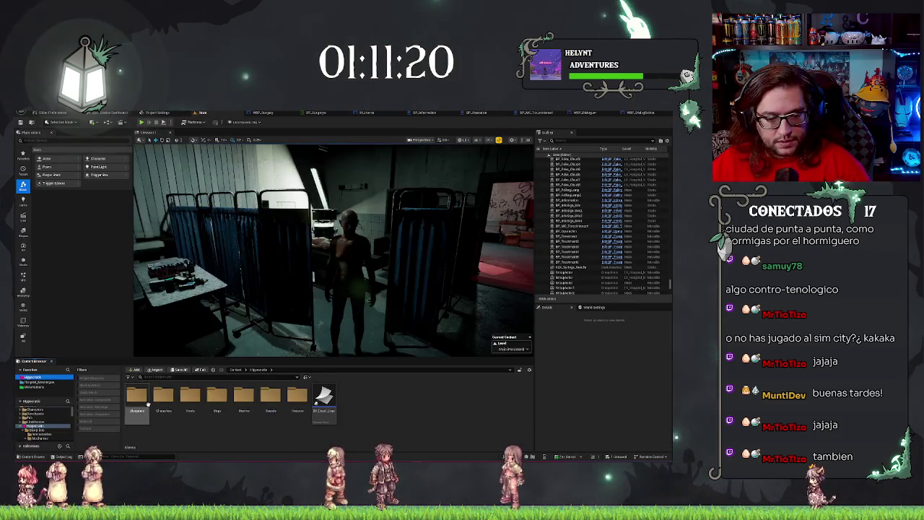
double_click(138, 397)
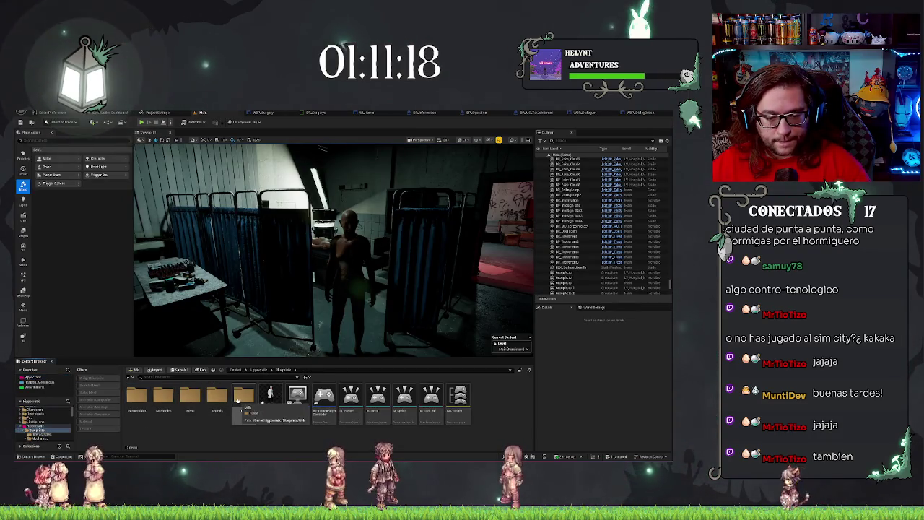
double_click(242, 396)
double_click(162, 396)
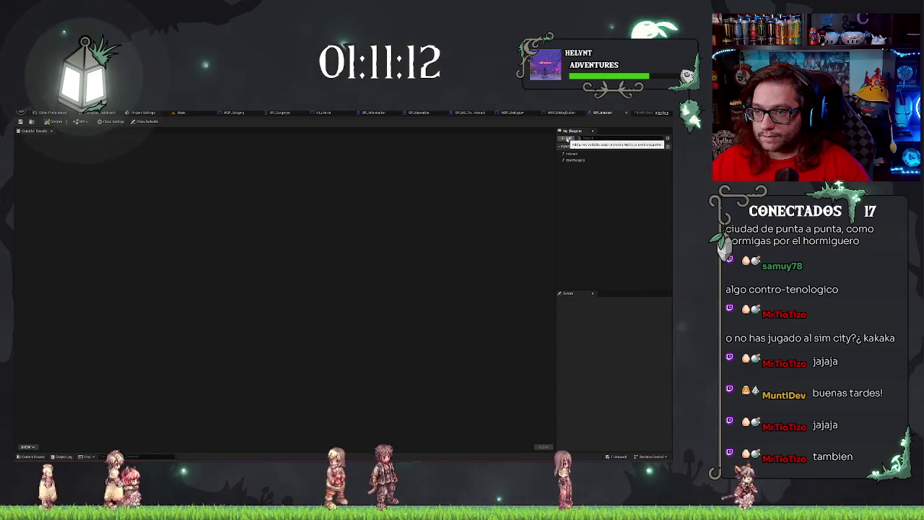
Add two interface functions to BPI_Interact, named Accept and MenuDec
click(567, 138)
click(583, 158)
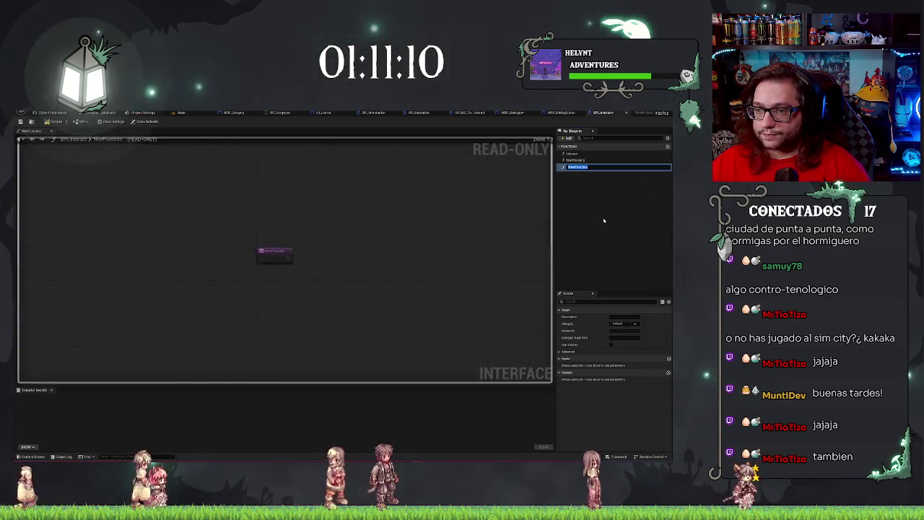
text(Accept)
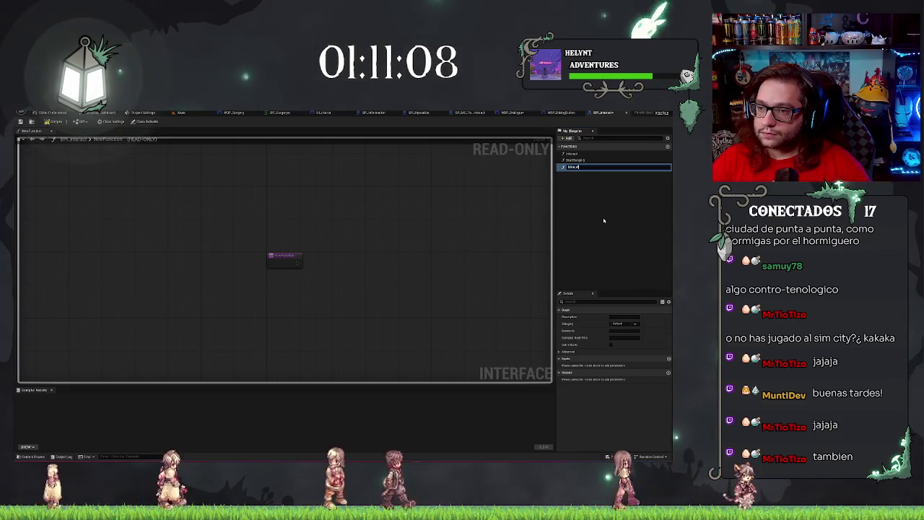
key(Return)
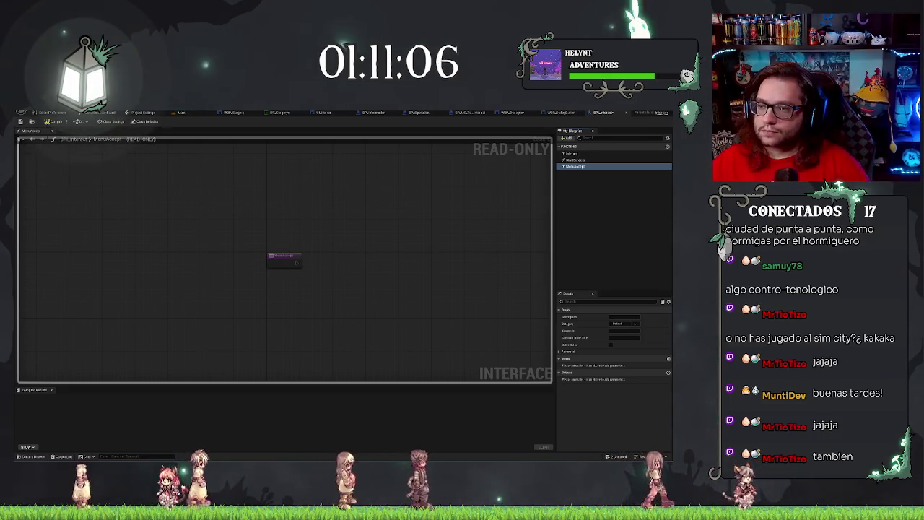
click(567, 138)
click(579, 158)
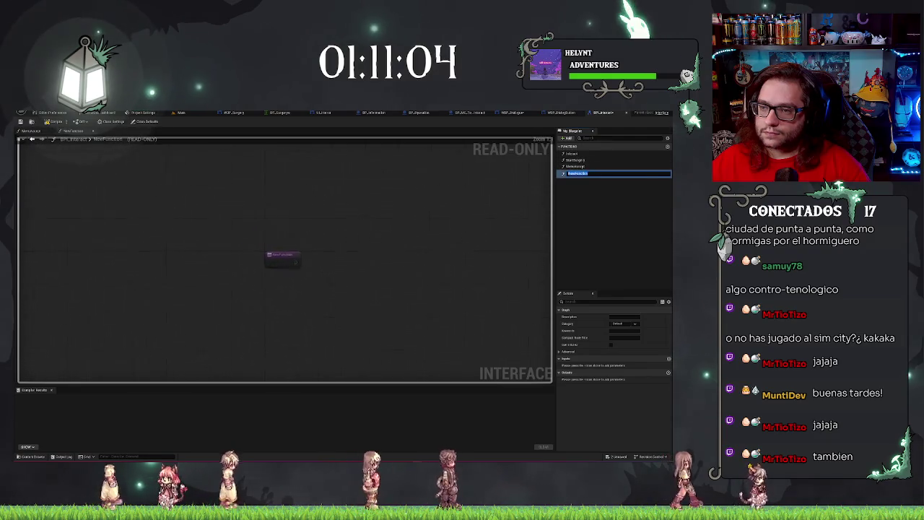
text(MenuDecl)
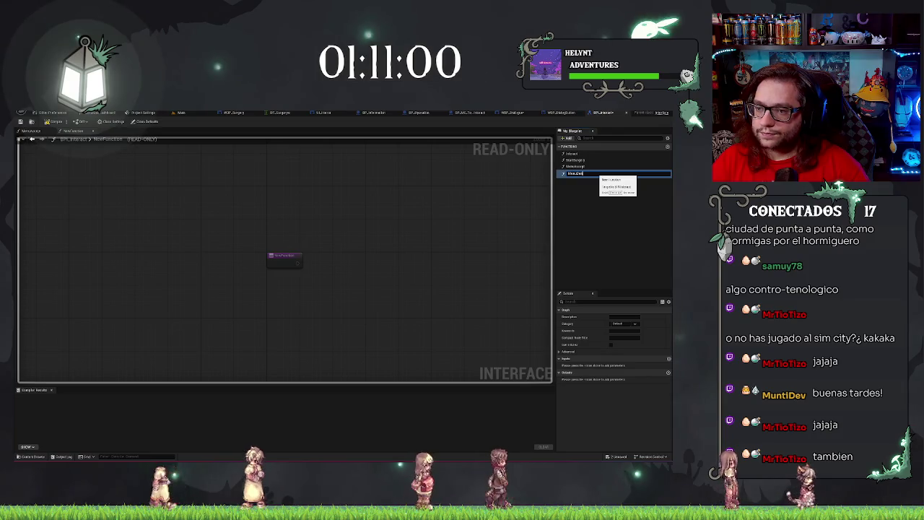
key(Return)
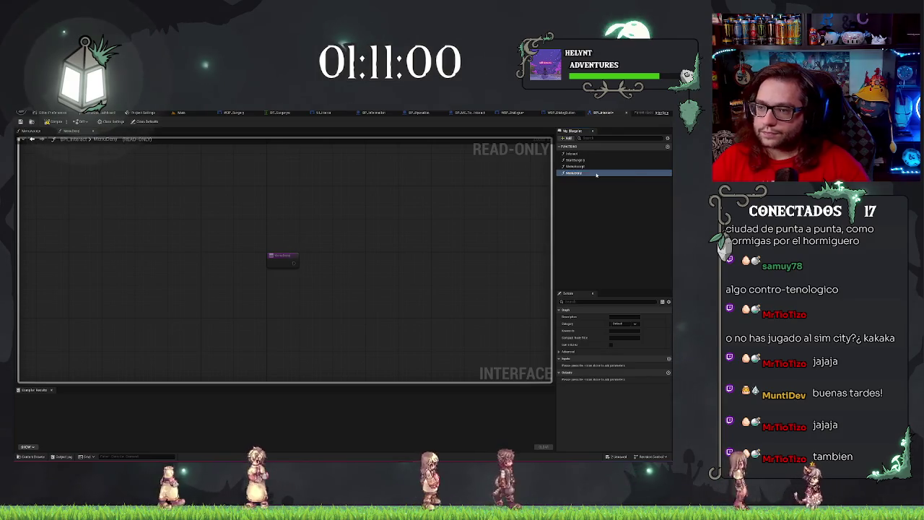
Add a third function named MenuAbrir and compile BPI_Interact
click(567, 138)
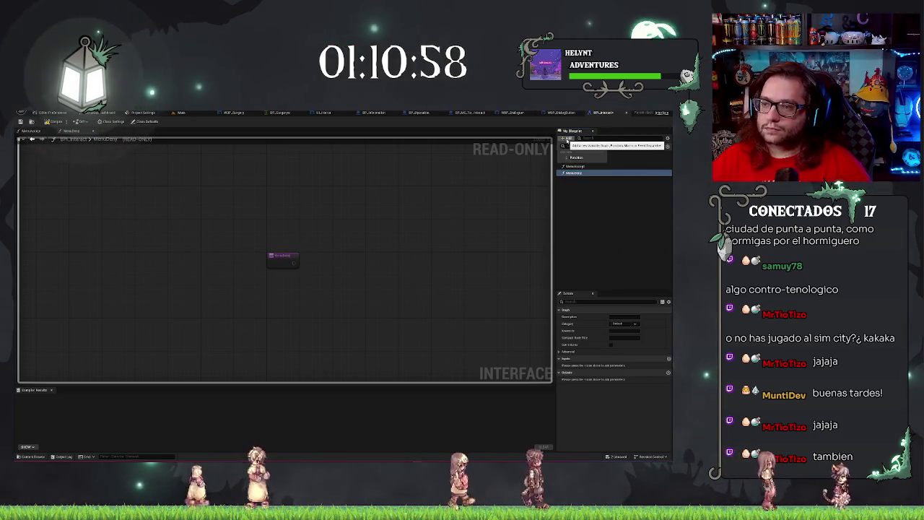
click(576, 157)
text(MenuAbrir)
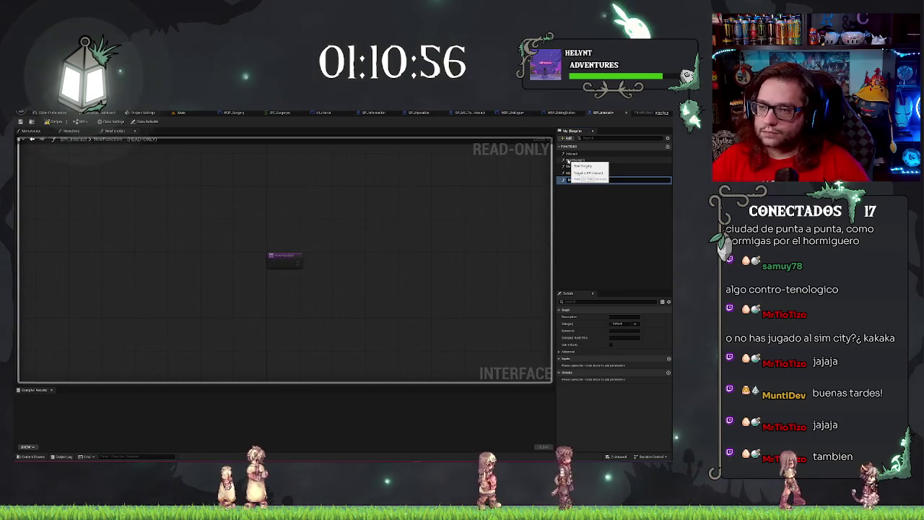
key(Return)
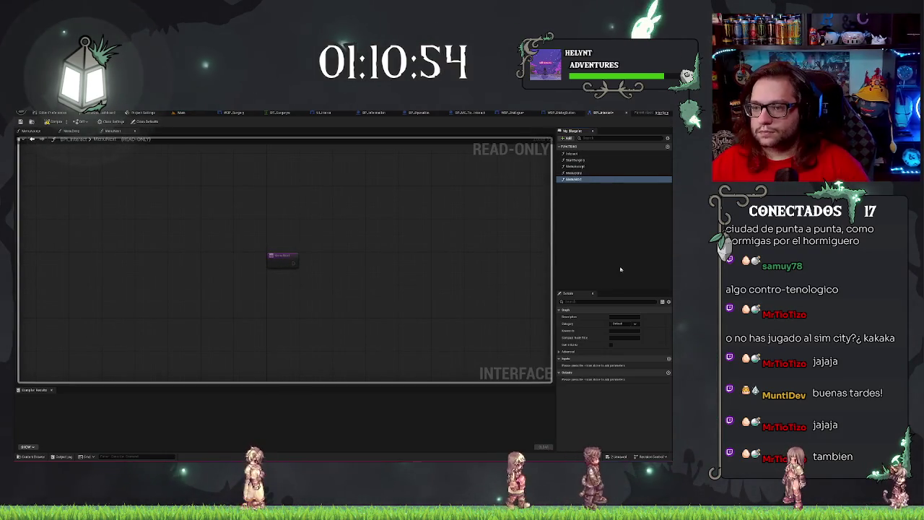
click(584, 249)
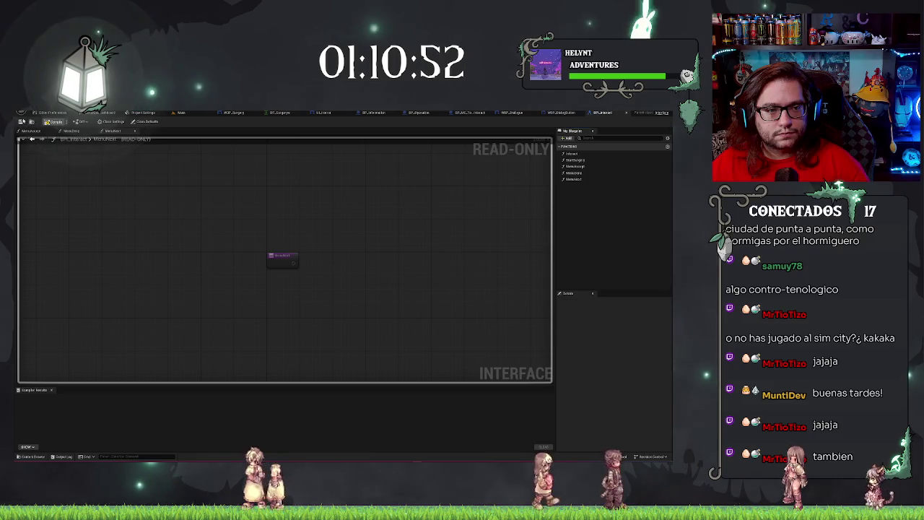
click(51, 122)
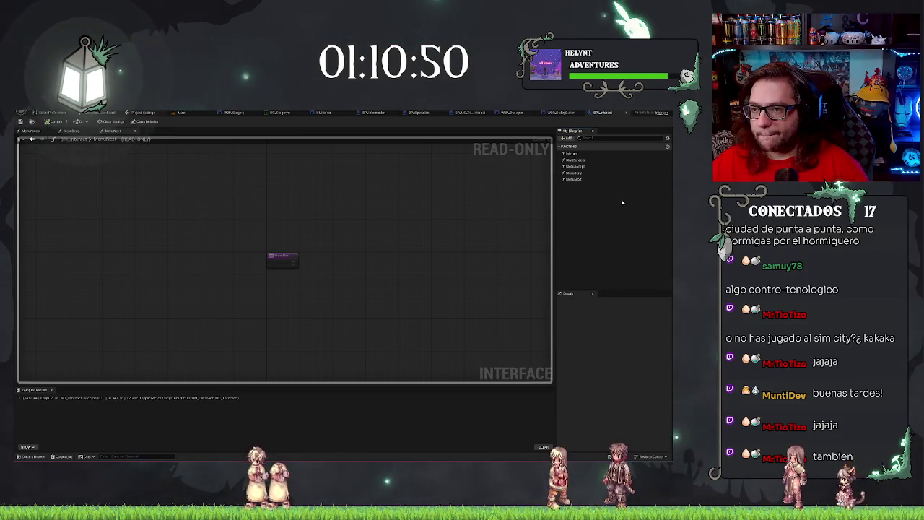
click(579, 166)
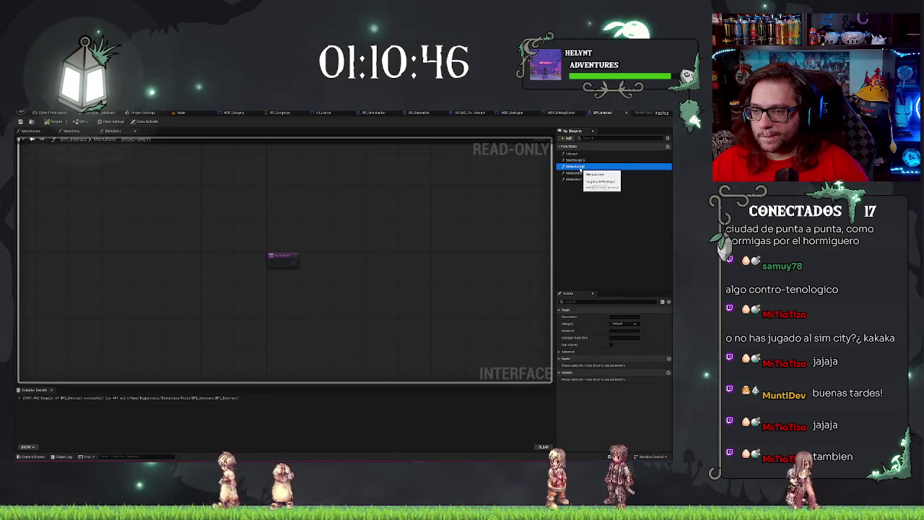
click(583, 187)
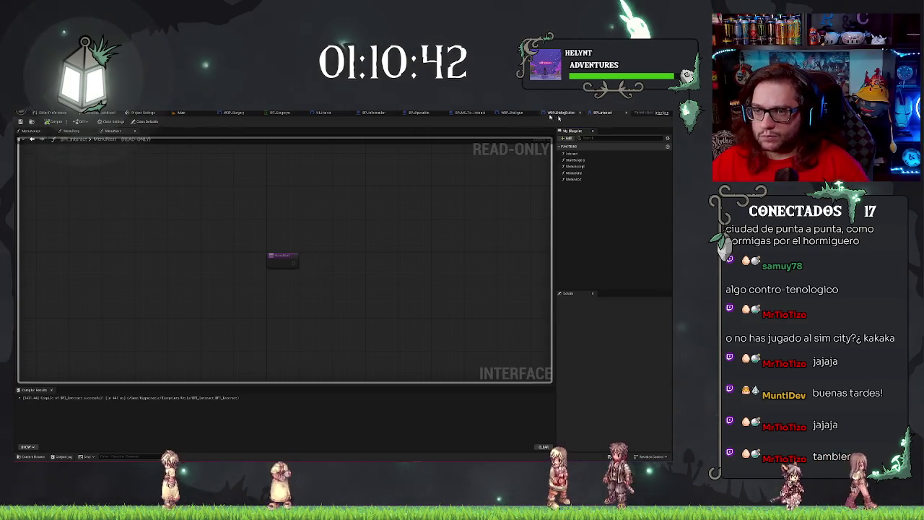
Glance at WBP_DialogButton's graph, then show WBP_Dialogue's graph with its Set Text and Set Visibility nodes
click(560, 113)
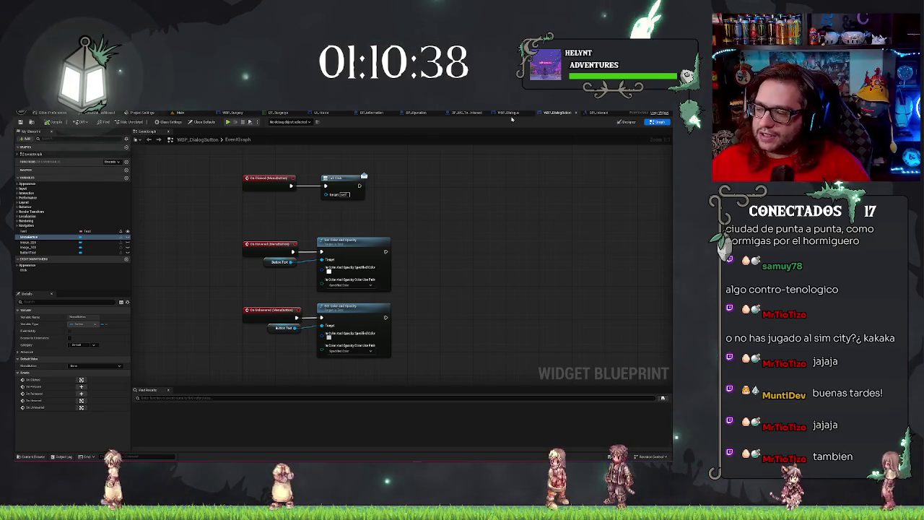
mouse_move(352, 214)
mouse_down()
mouse_move(418, 215)
mouse_move(392, 226)
mouse_up()
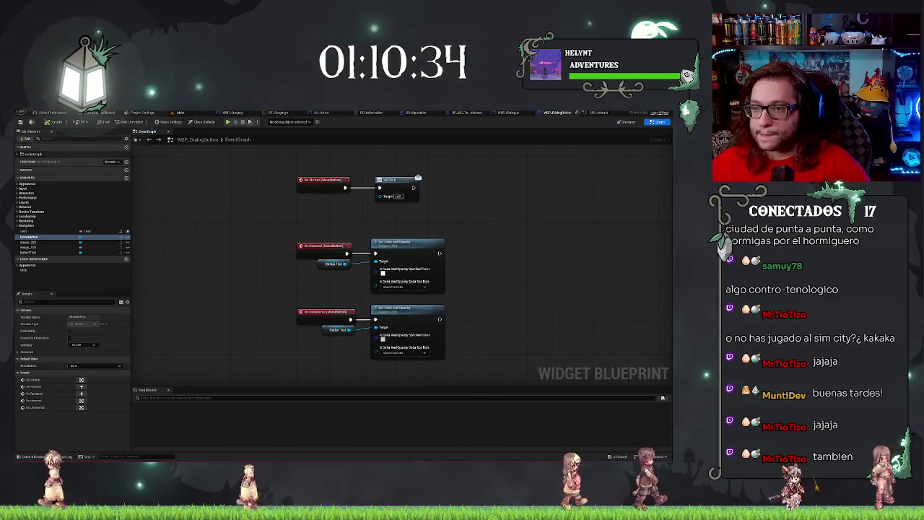
click(588, 113)
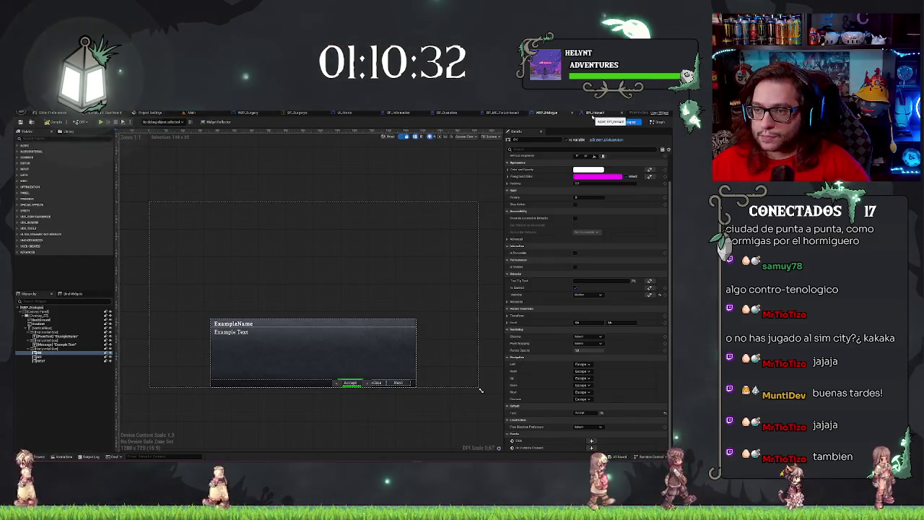
click(657, 121)
scroll(365, 311, up, 2)
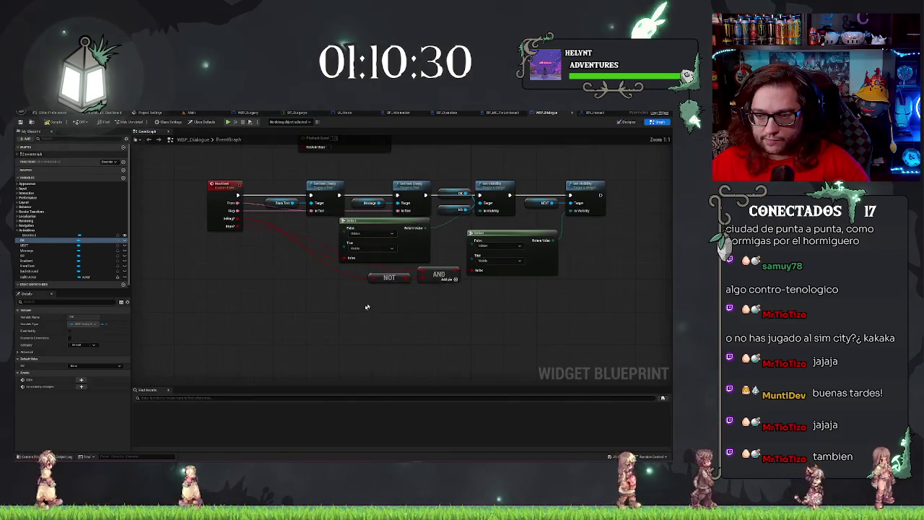
scroll(624, 301, down, 1)
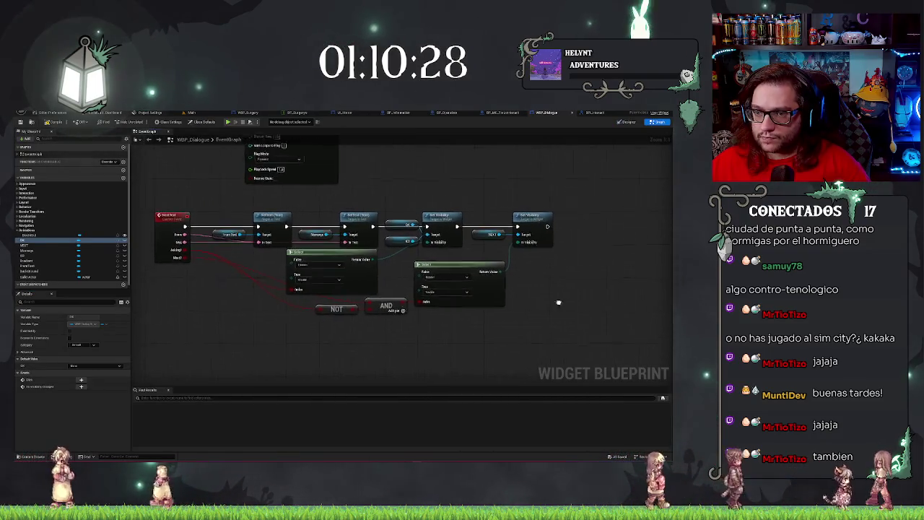
scroll(307, 310, up, 1)
scroll(290, 299, down, 1)
scroll(169, 145, up, 1)
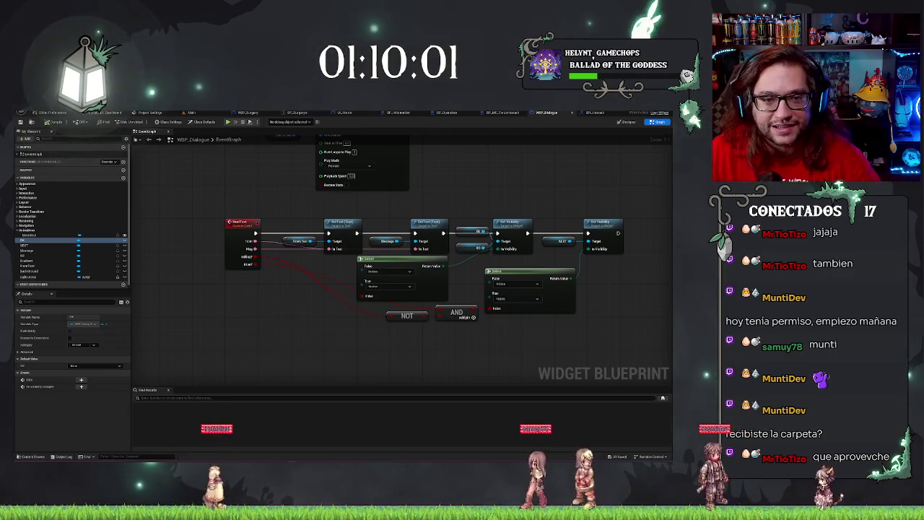
Switch to the Main level tab to show the level viewport again
click(207, 114)
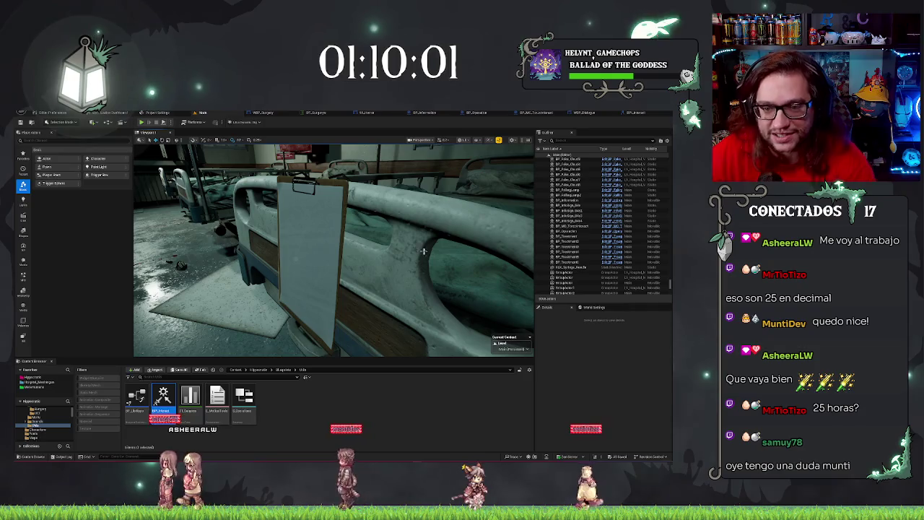
Fly the viewport camera down and in until the hospital bed's clipboard fills the view
mouse_move(332, 249)
mouse_down()
mouse_move(332, 303)
mouse_move(382, 218)
mouse_move(382, 238)
mouse_move(440, 245)
mouse_move(418, 238)
mouse_move(419, 260)
mouse_move(412, 238)
mouse_move(441, 246)
mouse_move(325, 228)
mouse_up()
drag(368, 249, 352, 244)
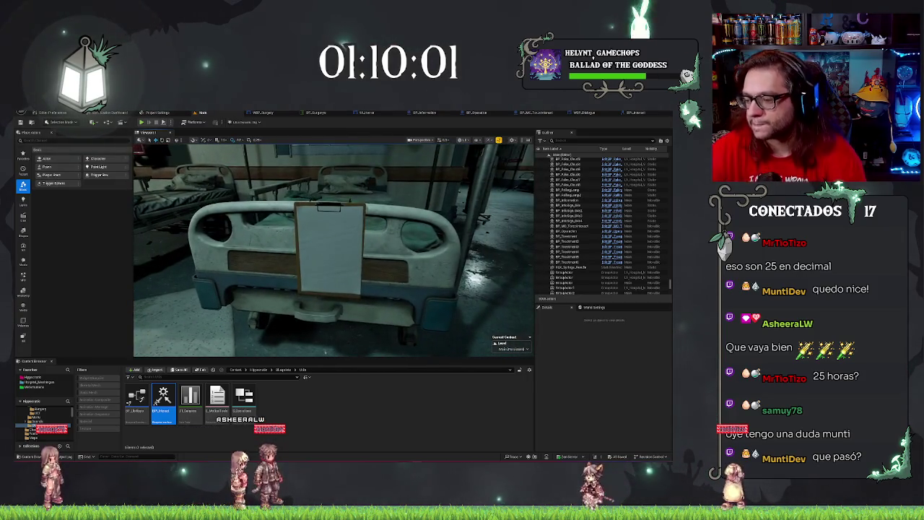
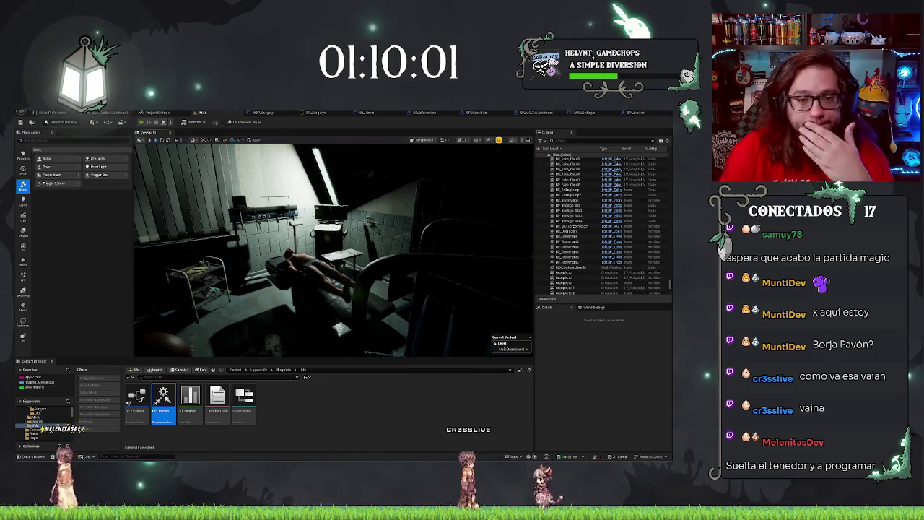
Launch Play-In-Editor with Alt+P to enter the surgery scene
key(alt+p)
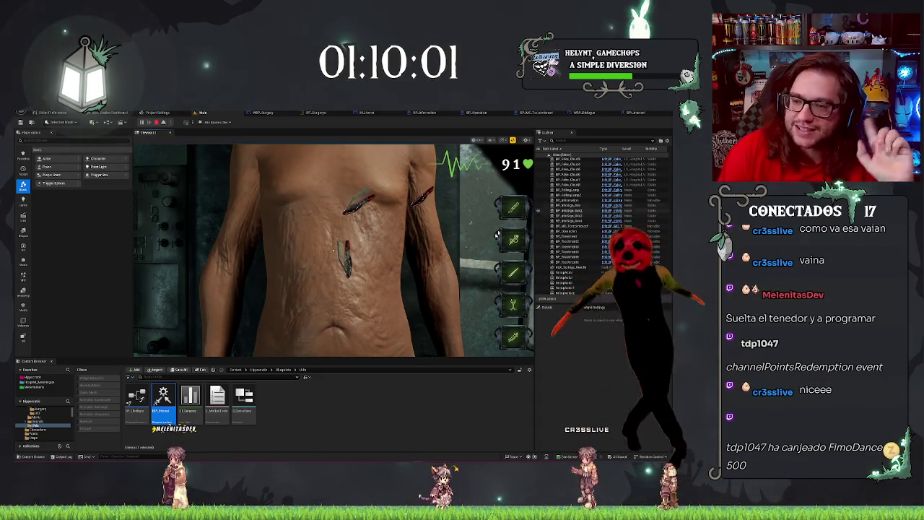
Use a surgical tool on the torso, then switch to another tool as the heart rate falls
click(515, 241)
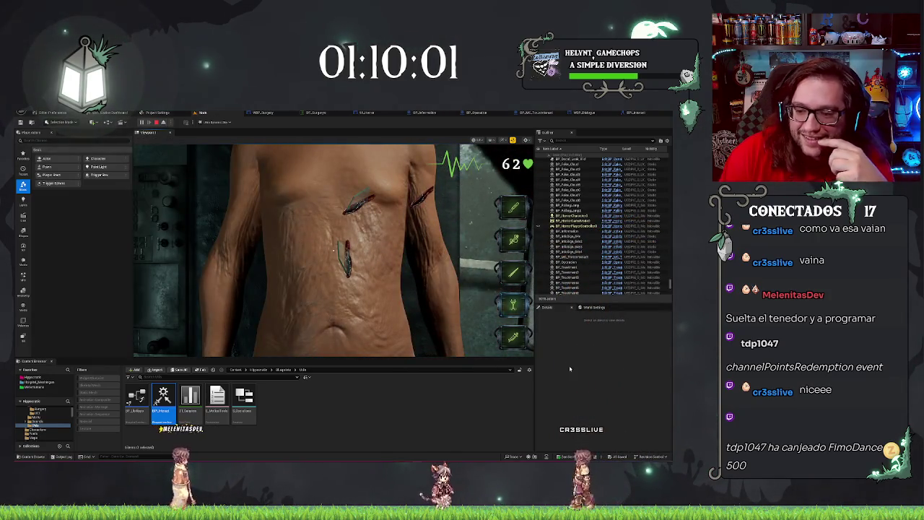
click(513, 336)
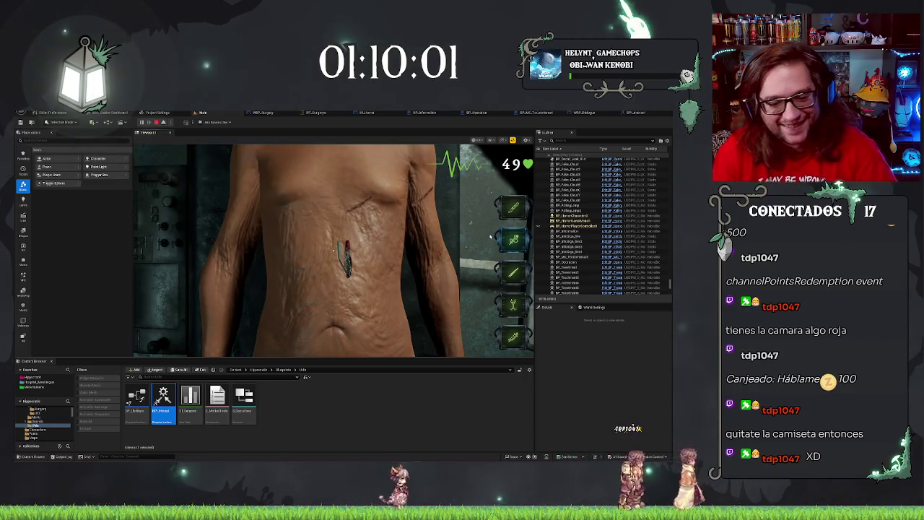
Search Windows for 'logi tune' and launch its camera image settings
key(super)
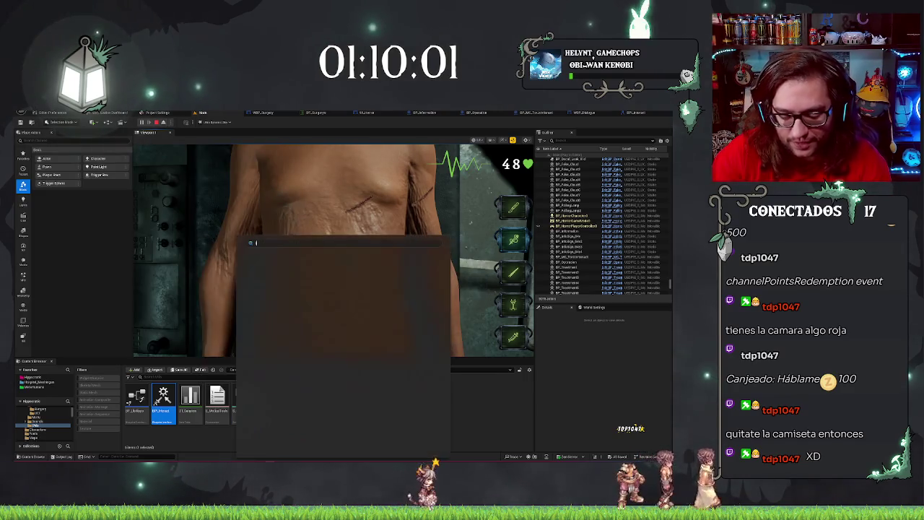
text(logi tune)
key(Return)
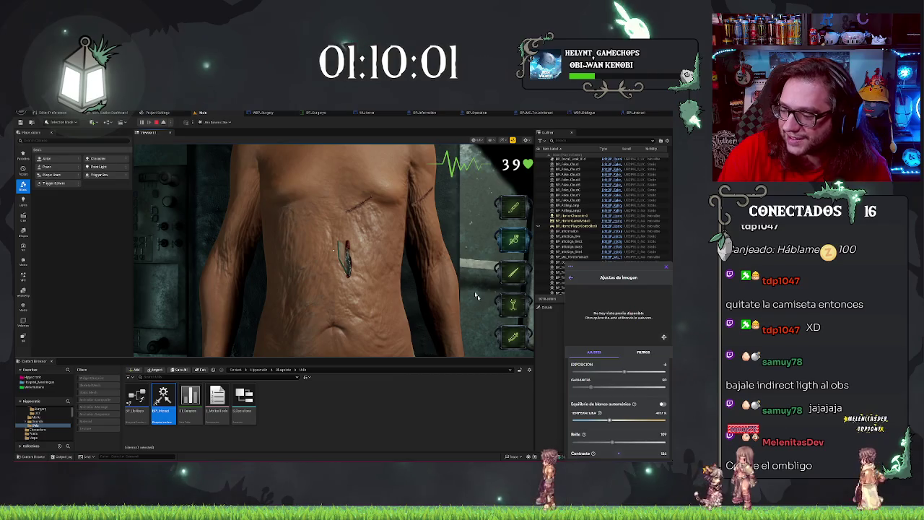
Dismiss the Logi Tune popup and make the incision in the patient's abdomen
click(664, 271)
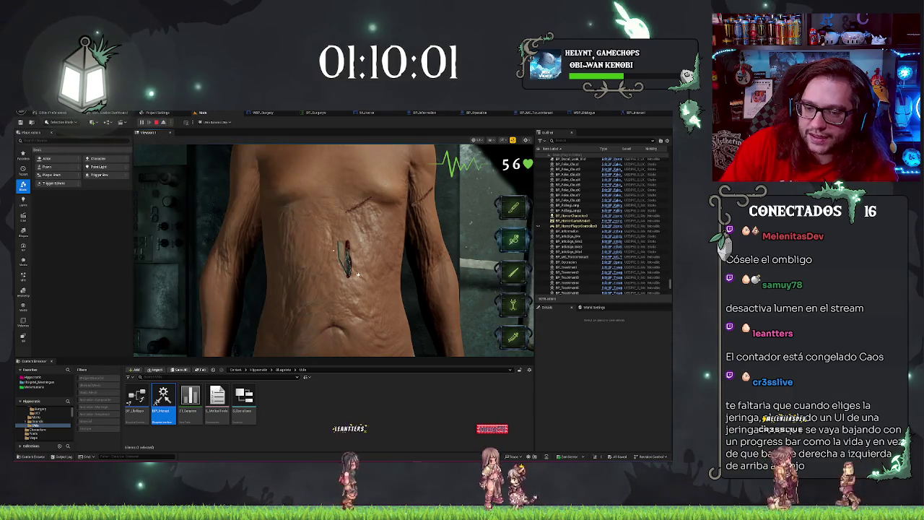
click(346, 254)
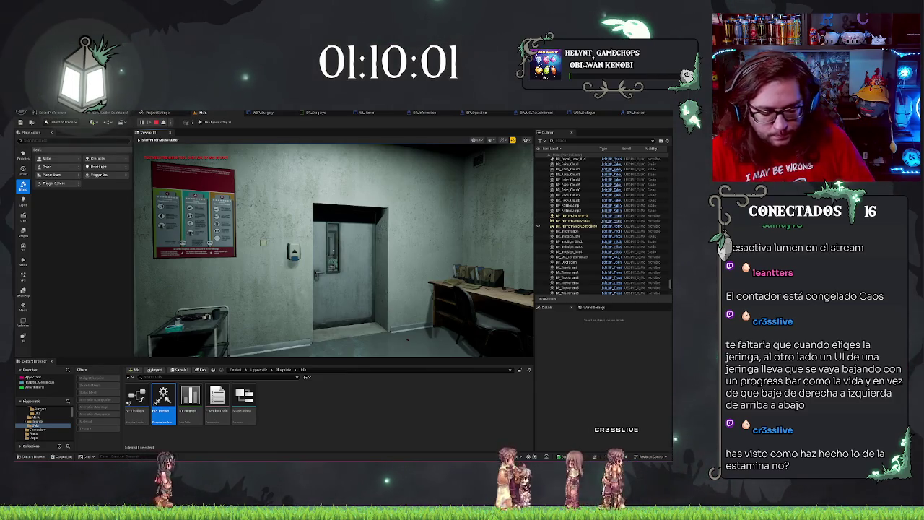
Walk through the doorway and dark corridors toward the Laboratory
key(w)
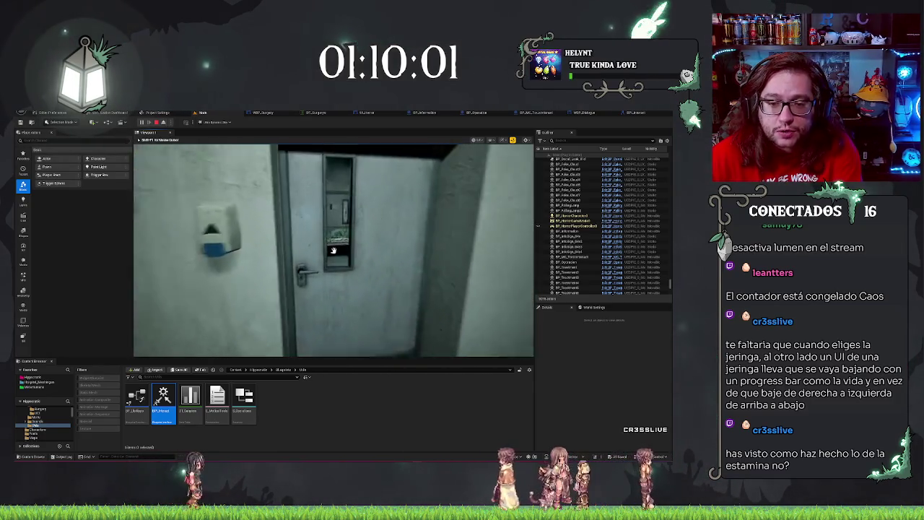
key(w)
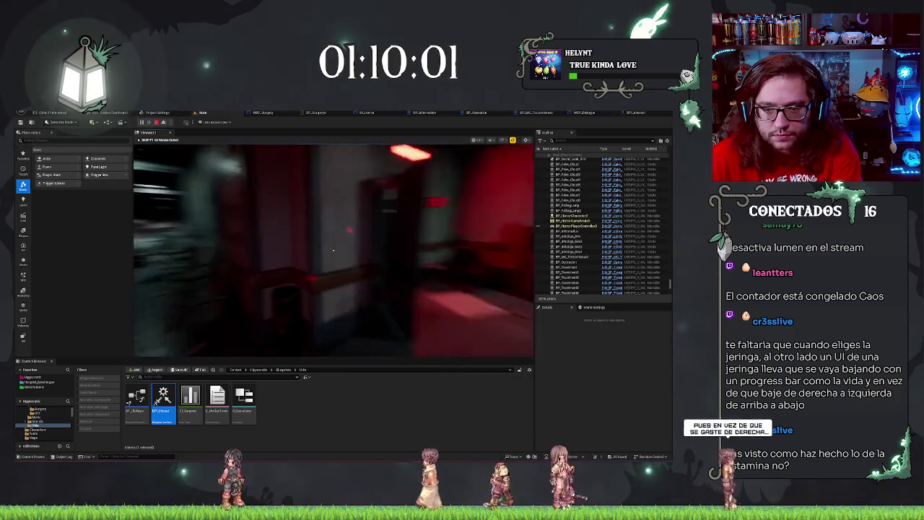
key(w)
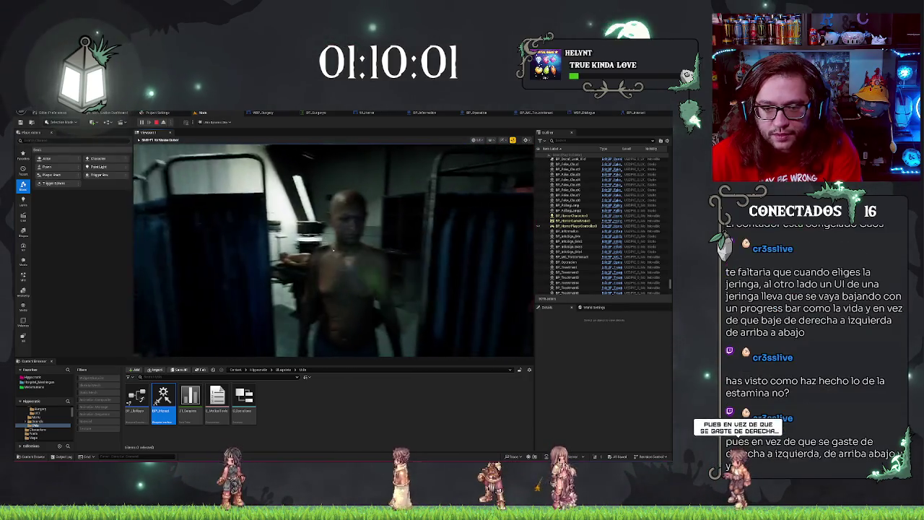
key(w)
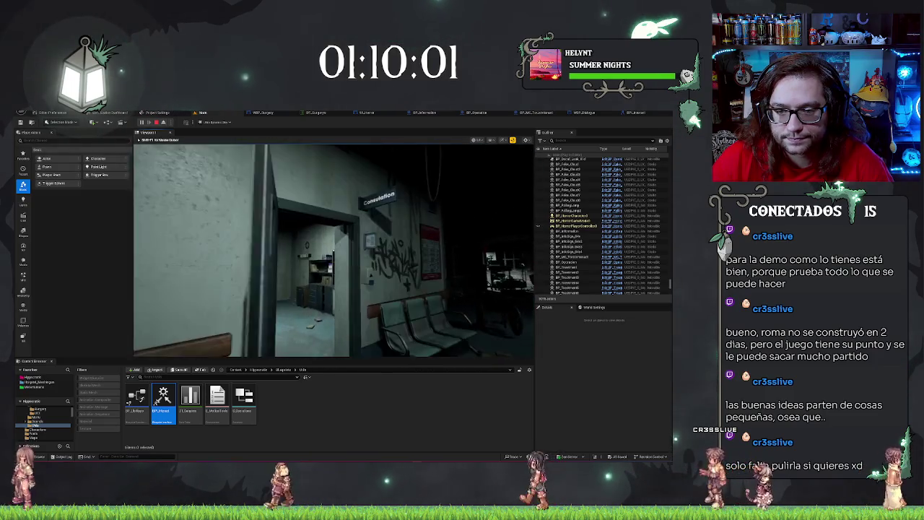
Walk up to the office desk and close in on its drawer
key(w)
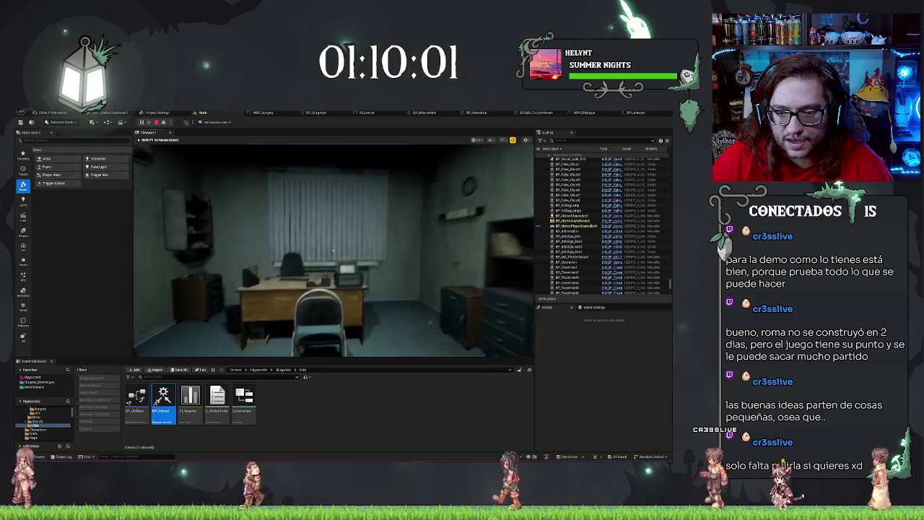
key(w)
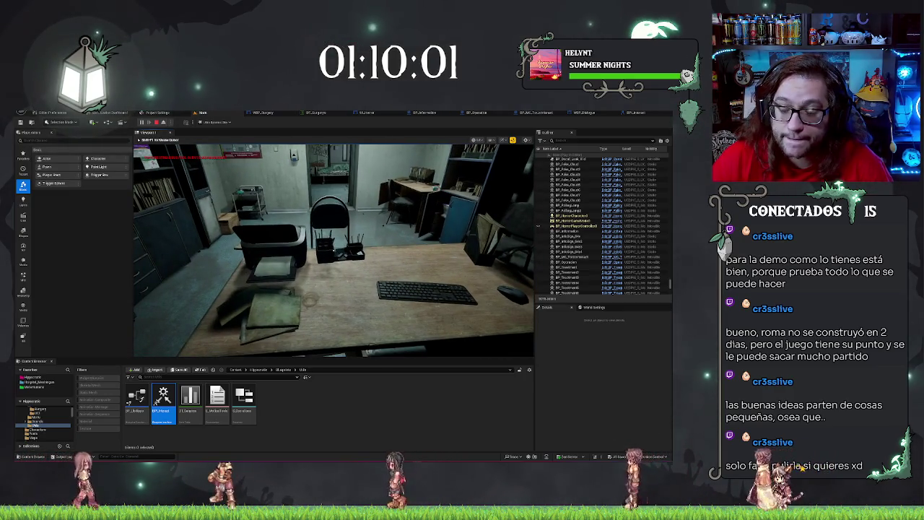
key(w)
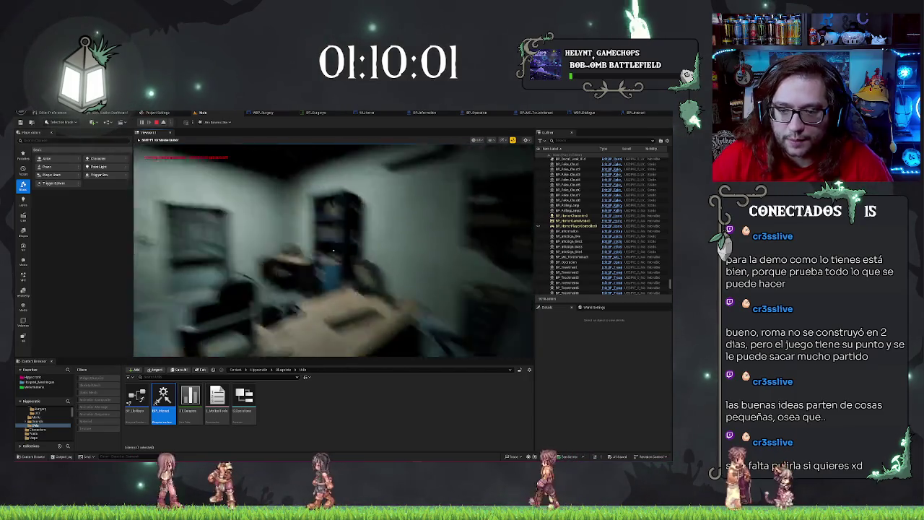
Leave the office, cross the bench corridor, and enter the lit office room
key(w)
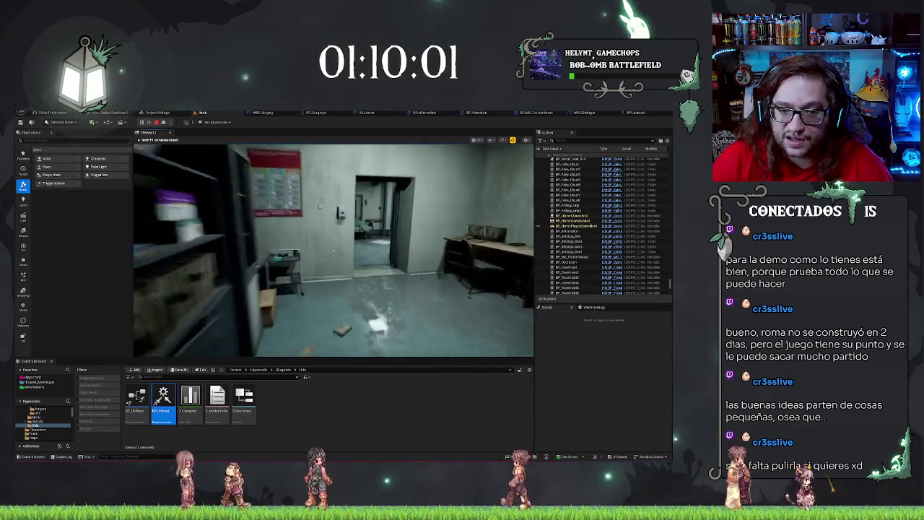
key(w)
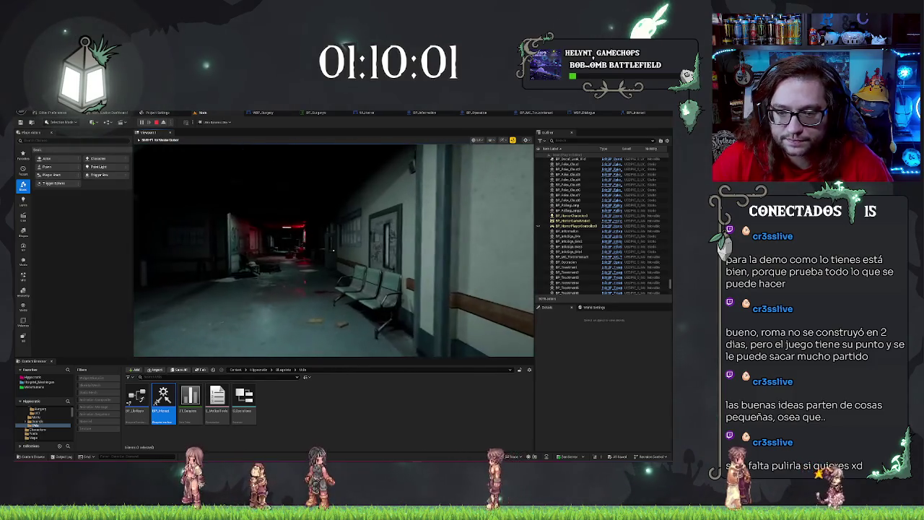
key(w)
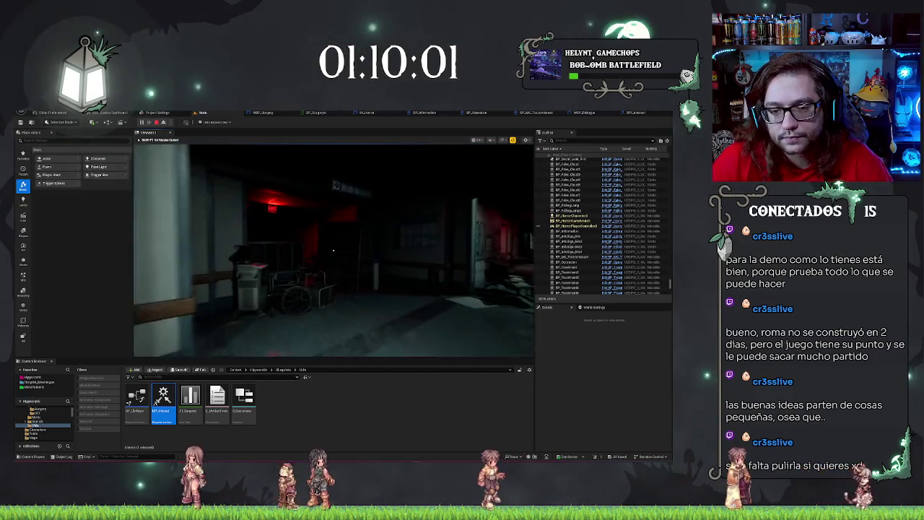
key(w)
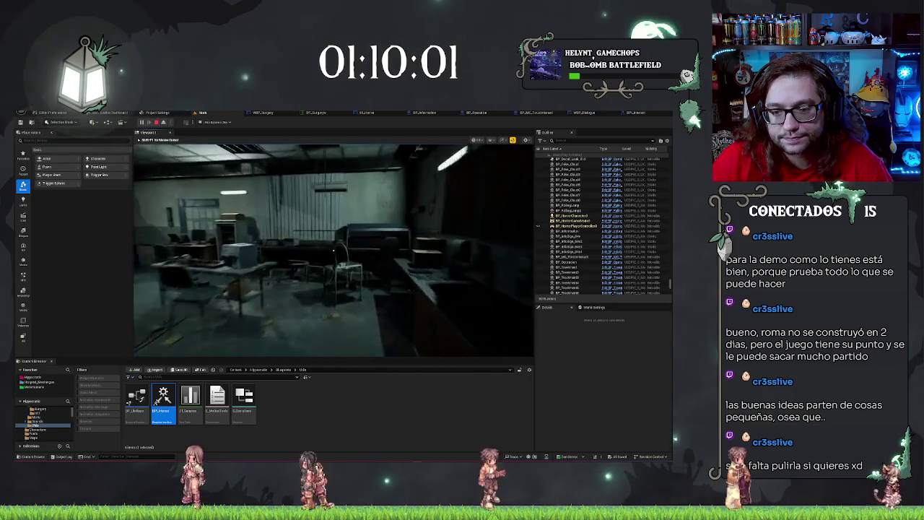
key(w)
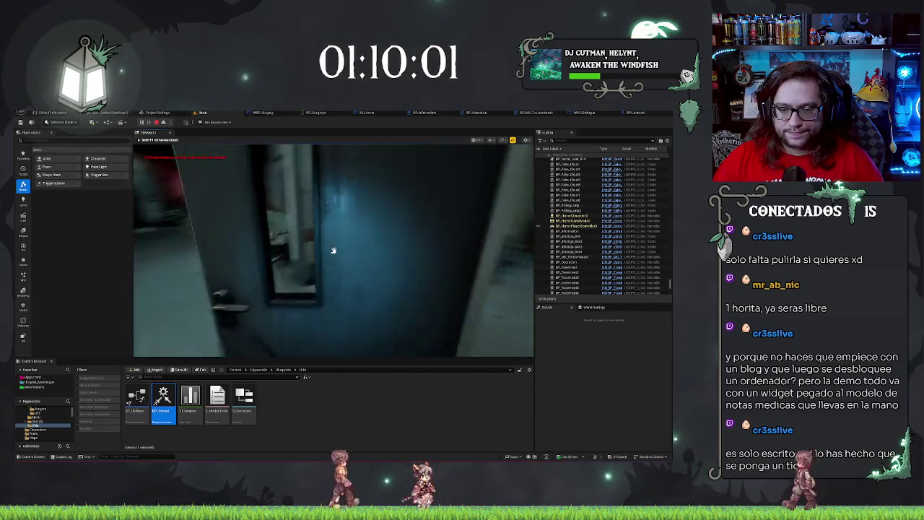
Stop the Play-in-Editor session with Esc and return to the level editor
key(Escape)
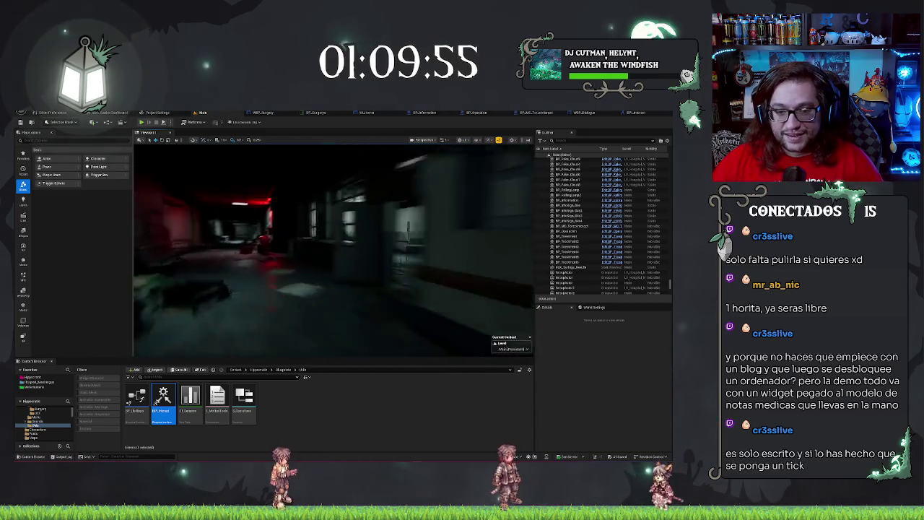
Select the front and right-hand doors and frame the view on them
click(310, 260)
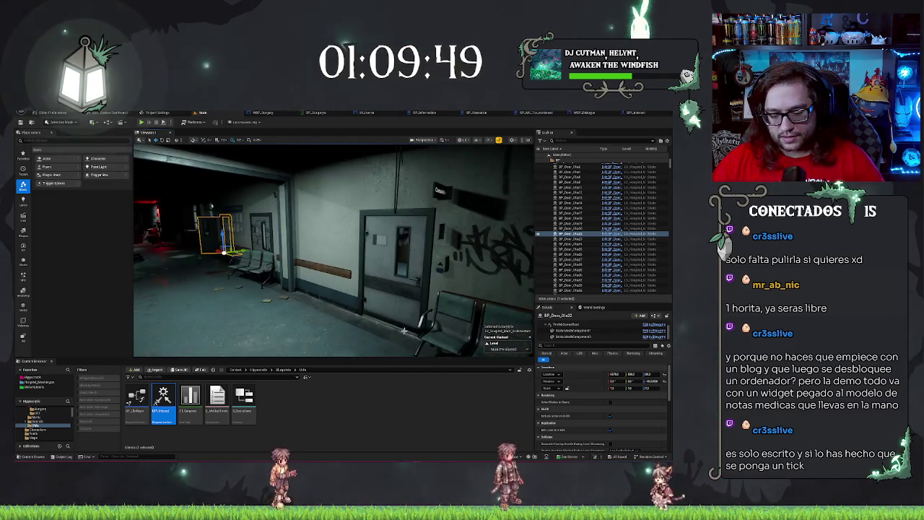
click(419, 239)
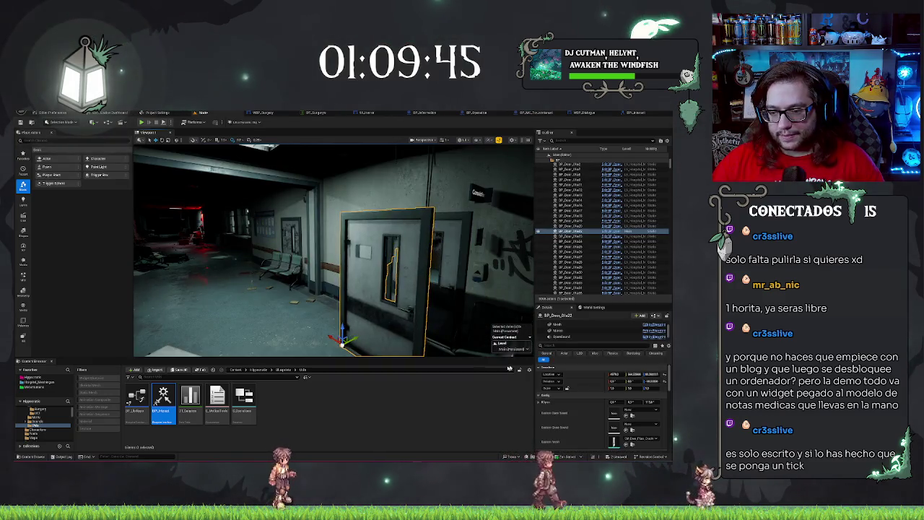
key(f)
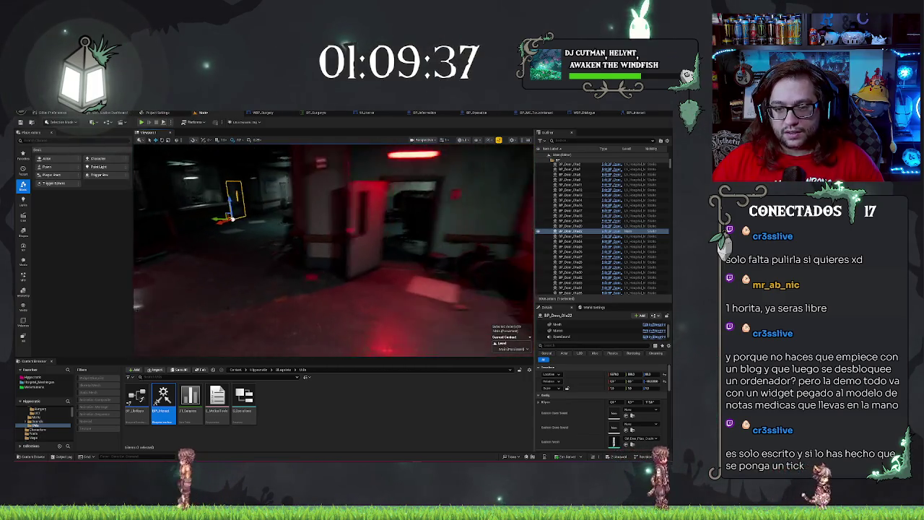
double_click(577, 231)
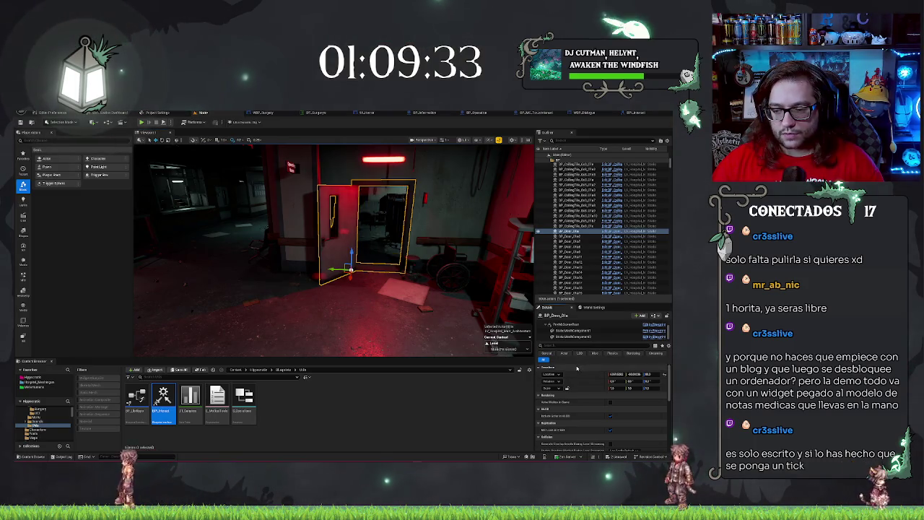
key(Escape)
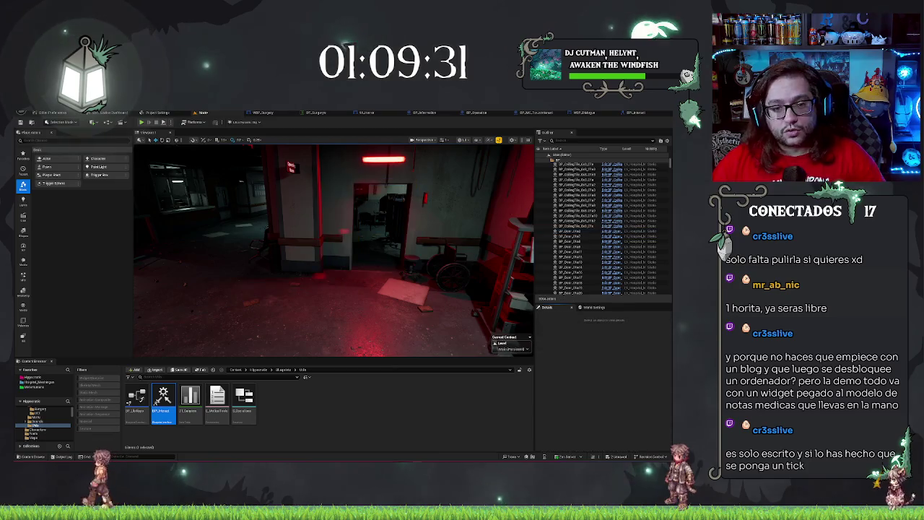
Turn toward the dim corridor, select a waiting-room door, and fly toward the graffiti wall
drag(424, 331, 377, 312)
click(348, 287)
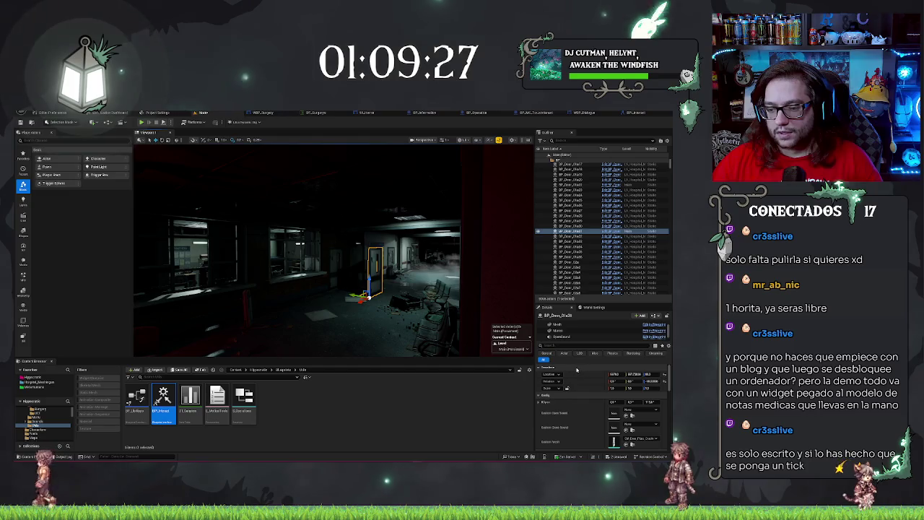
mouse_move(357, 296)
mouse_down()
mouse_move(302, 289)
mouse_move(357, 289)
mouse_up()
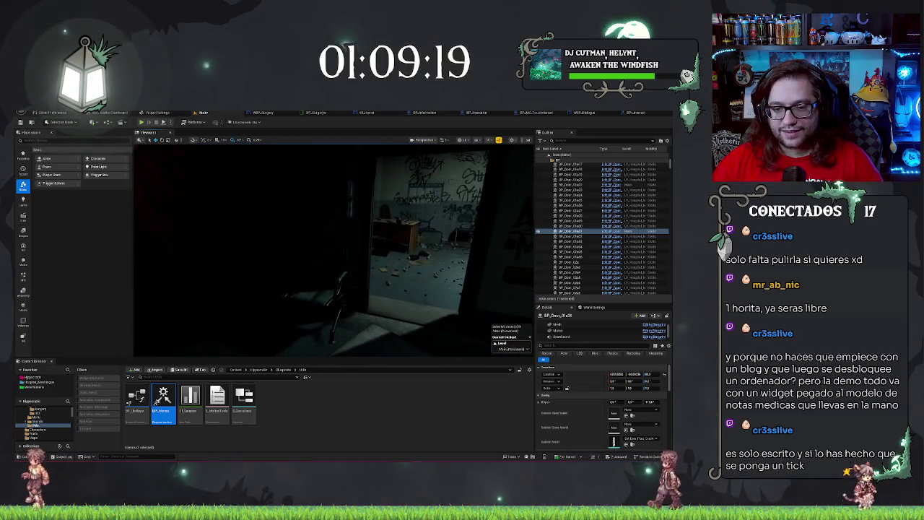
Select the dark-room door frame and fly into the red-lit corridor to inspect its doors
click(365, 289)
scroll(366, 288, down, 5)
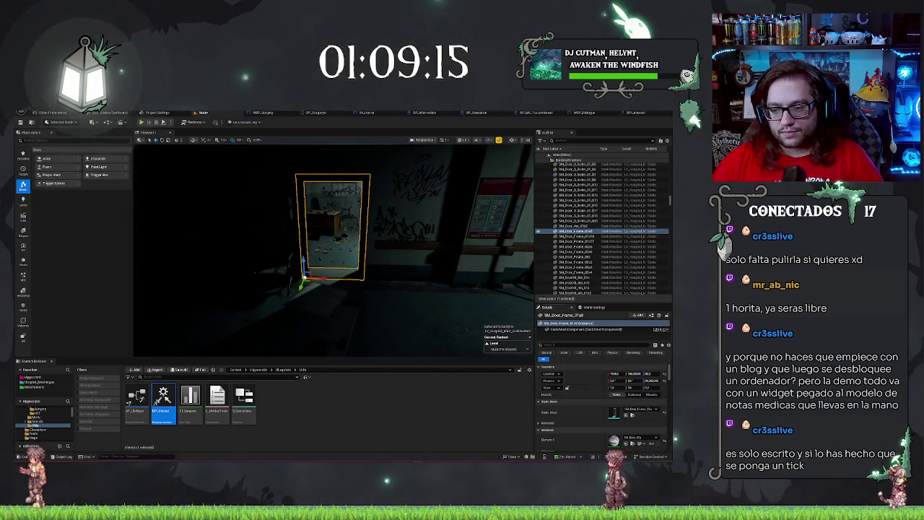
drag(332, 253, 479, 270)
click(436, 250)
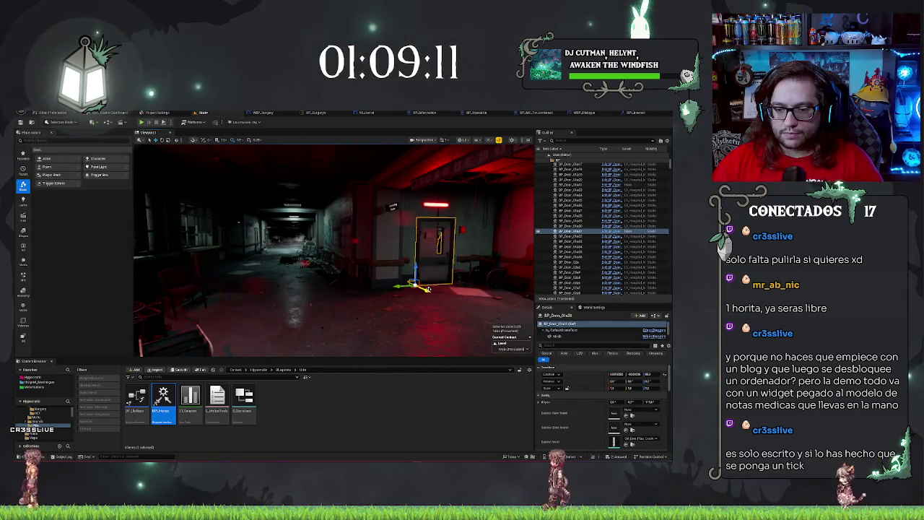
double_click(570, 236)
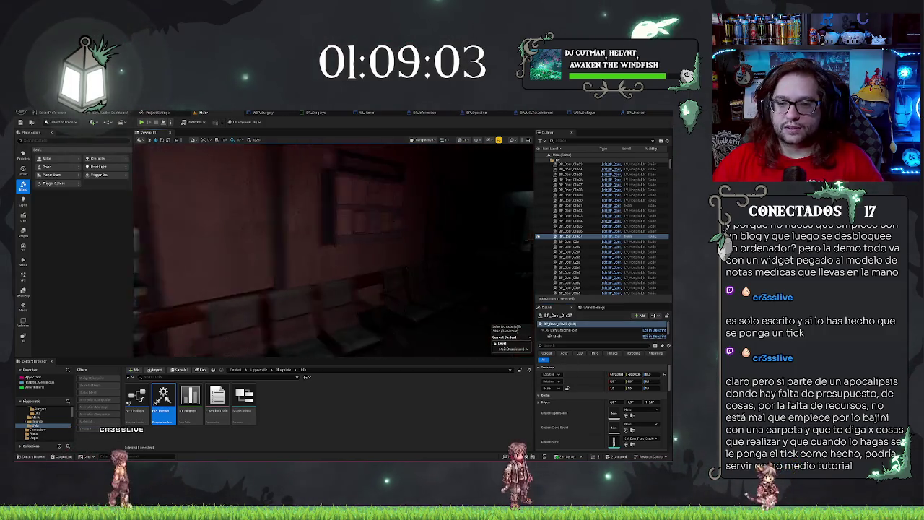
key(ctrl+z)
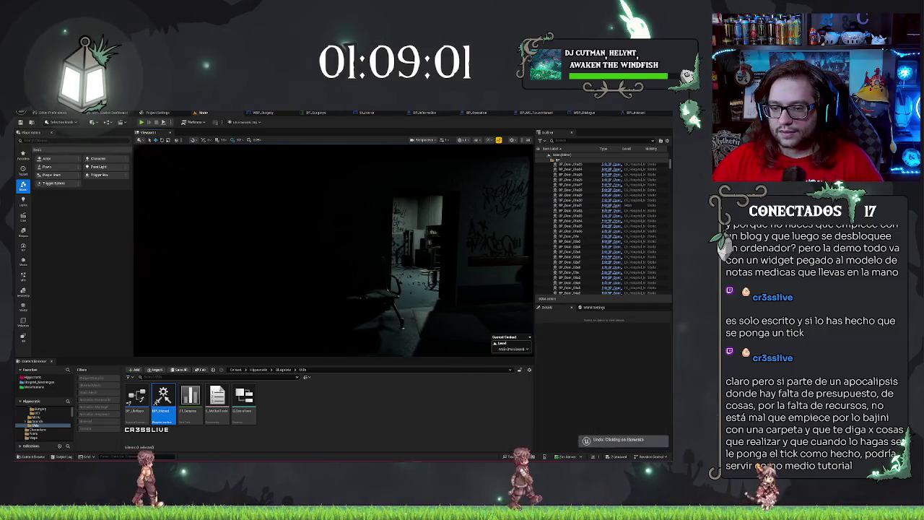
Pick among the corridor's door frame, BP_Fake_Cloud and doors, then focus on one door
click(426, 217)
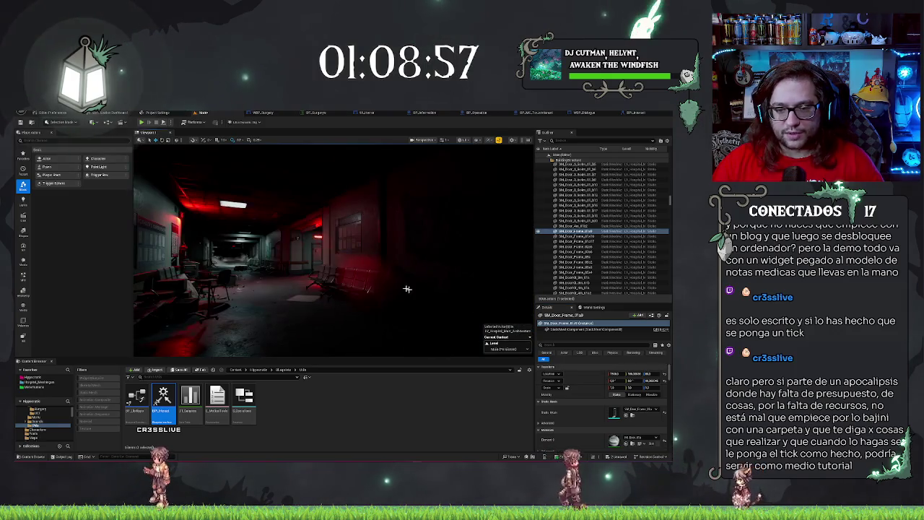
click(462, 239)
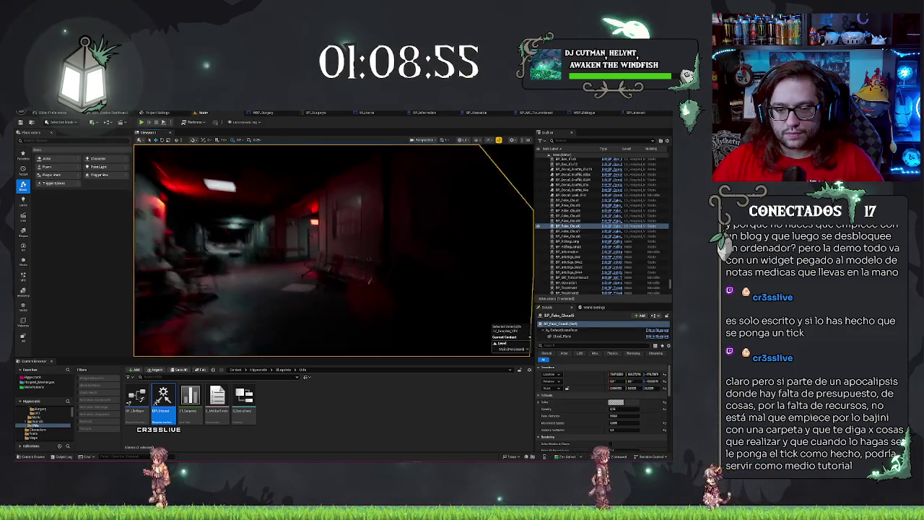
click(339, 231)
click(365, 234)
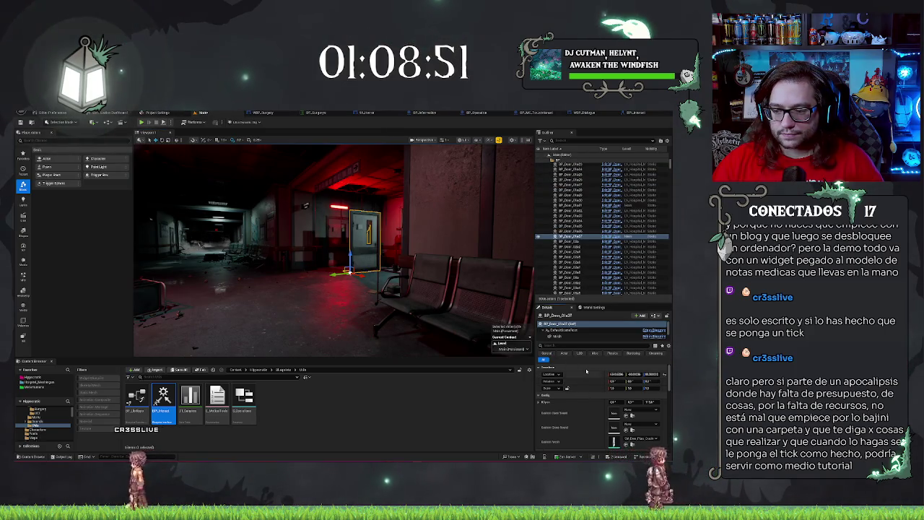
key(f)
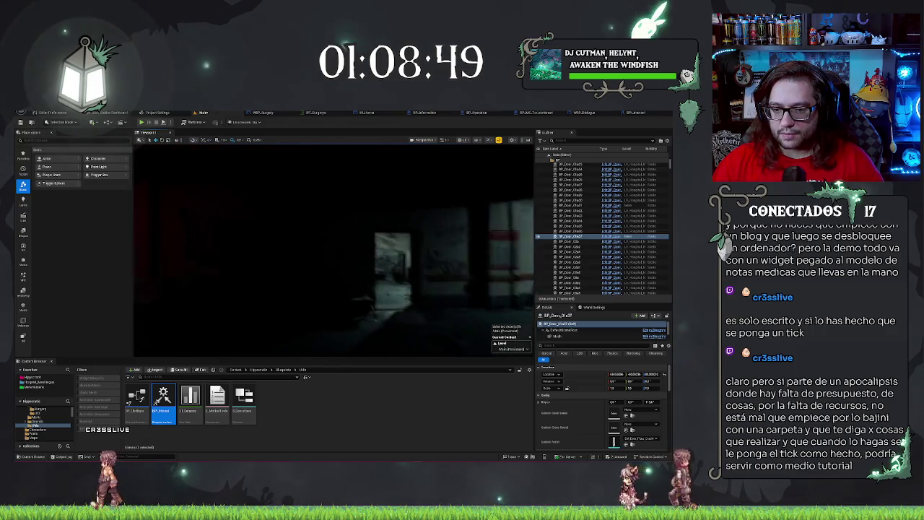
Jump to the information hallway and focus the view on its door
click(379, 289)
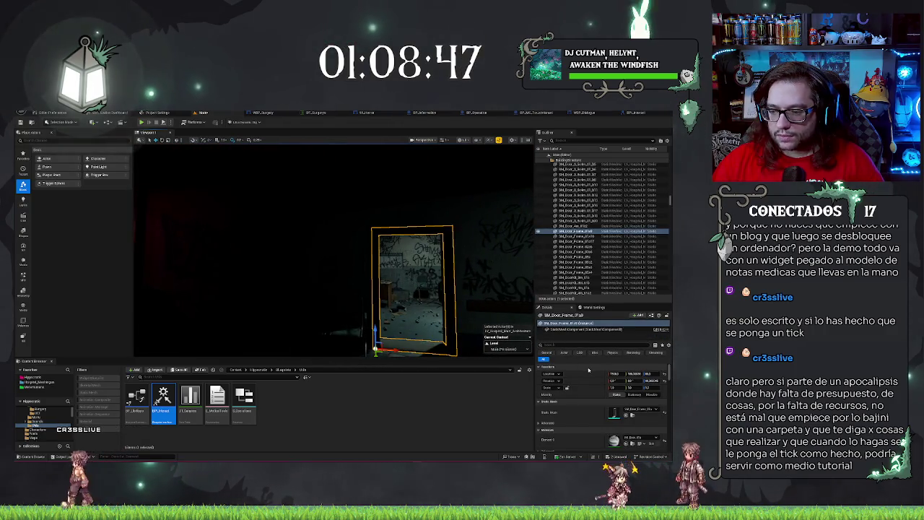
key(1)
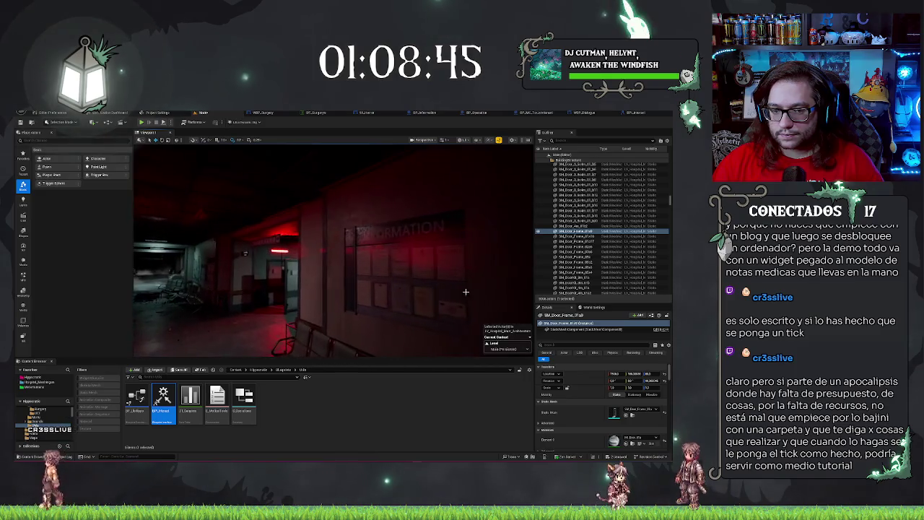
click(283, 285)
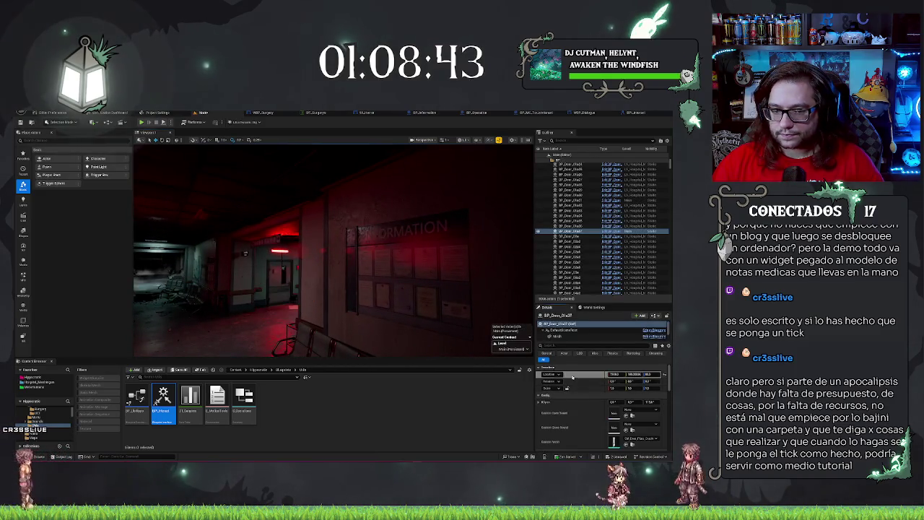
key(f)
drag(437, 267, 437, 267)
Delete the SM_Door_Frame and the door BP_Door_01a37 from the doorway
click(448, 267)
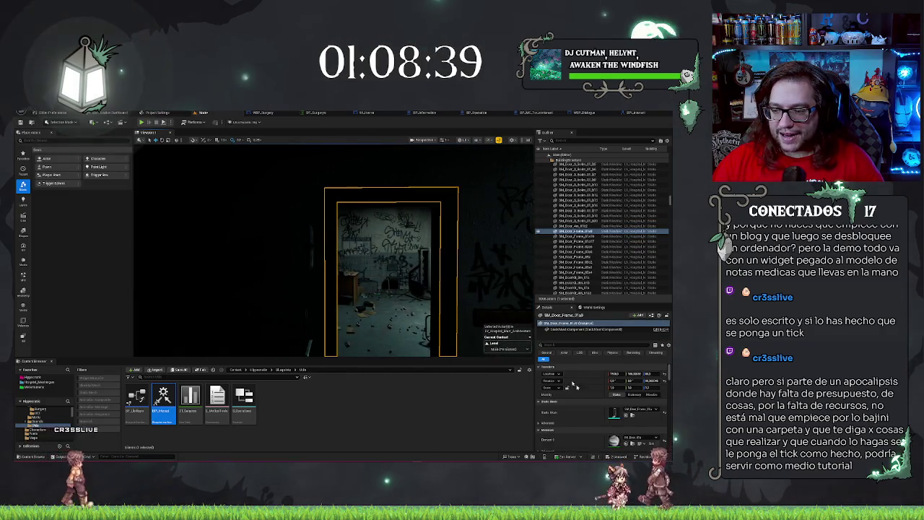
drag(418, 307, 404, 307)
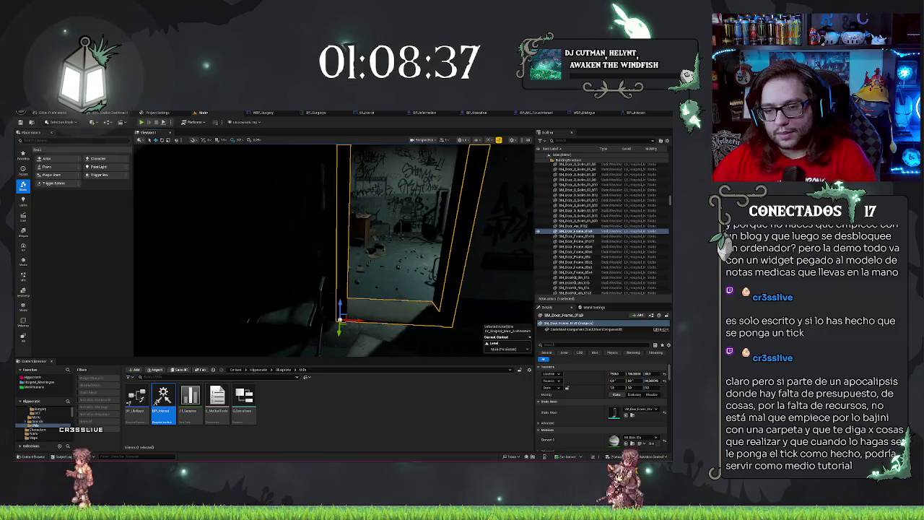
key(Delete)
click(340, 252)
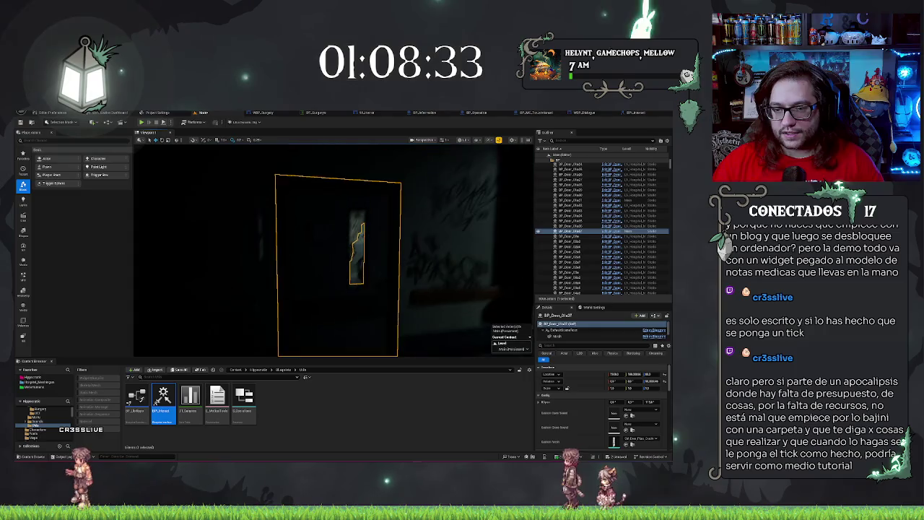
key(Delete)
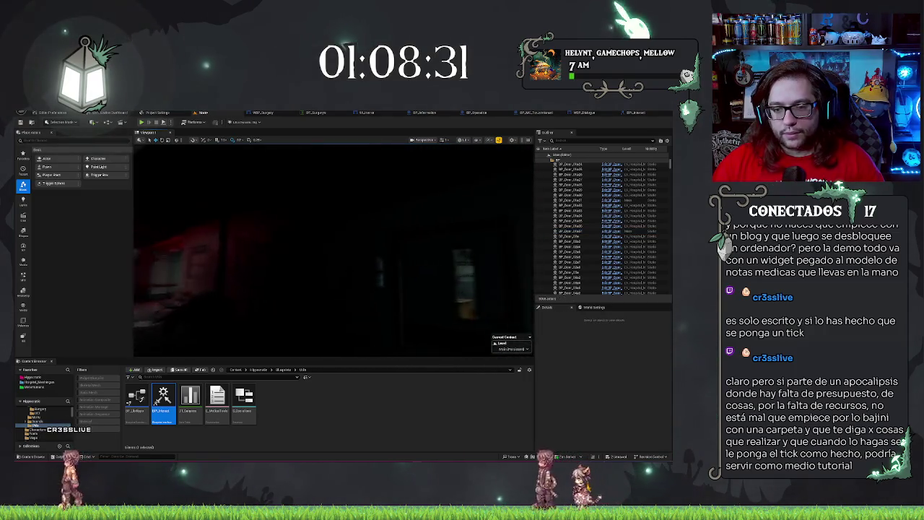
Save the level with Ctrl+S and turn the view toward the red-lit room
key(ctrl+s)
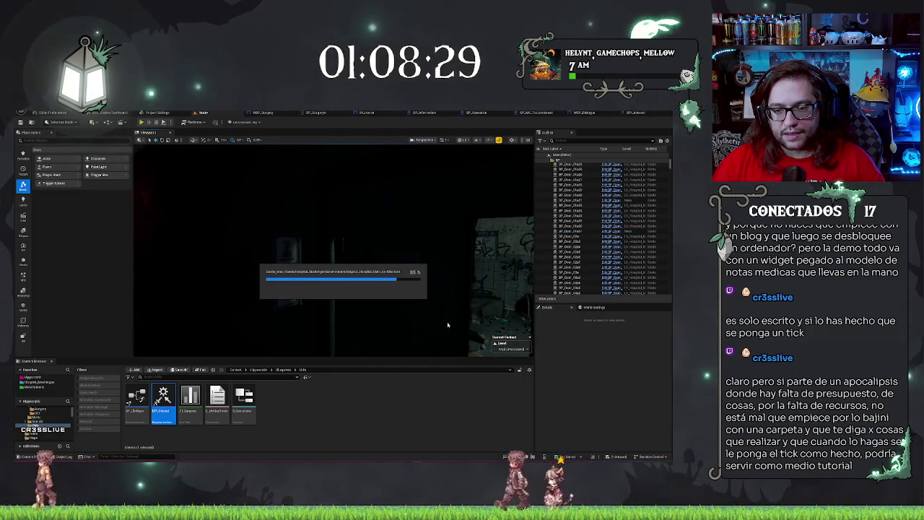
drag(475, 330, 419, 331)
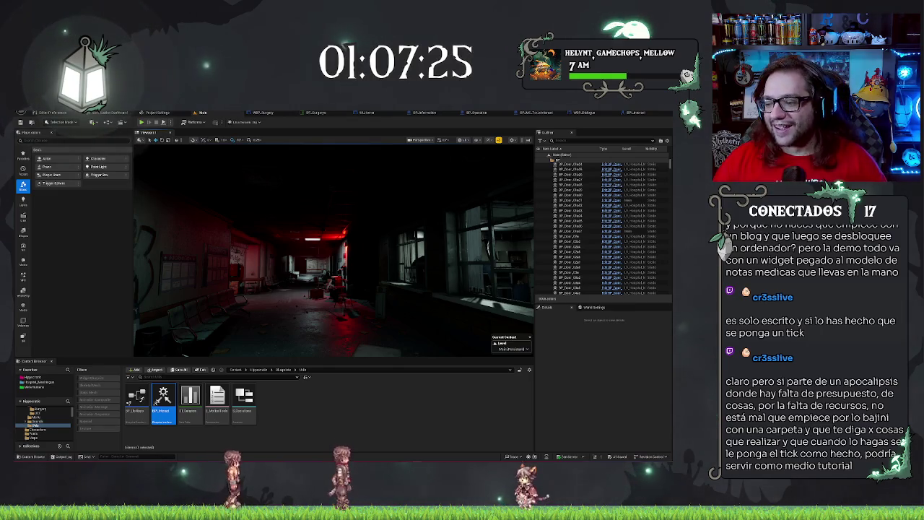
key(w)
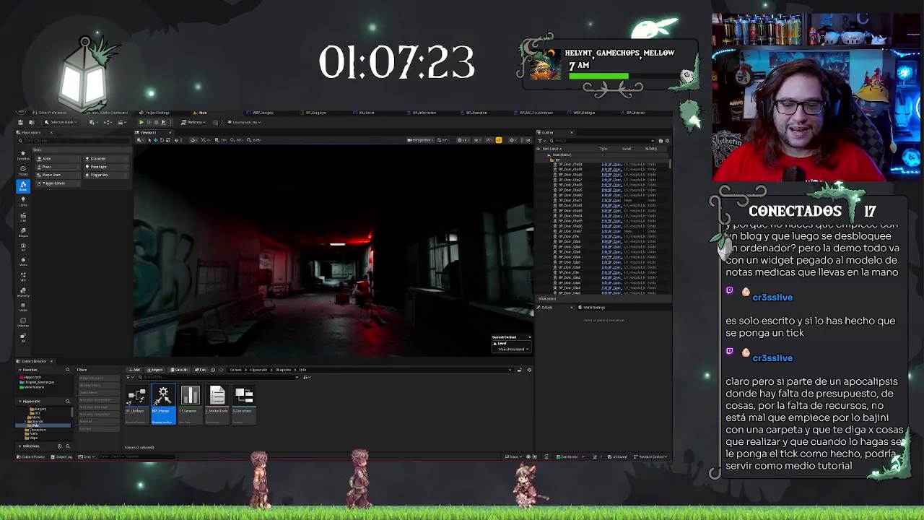
key(w)
key(w)
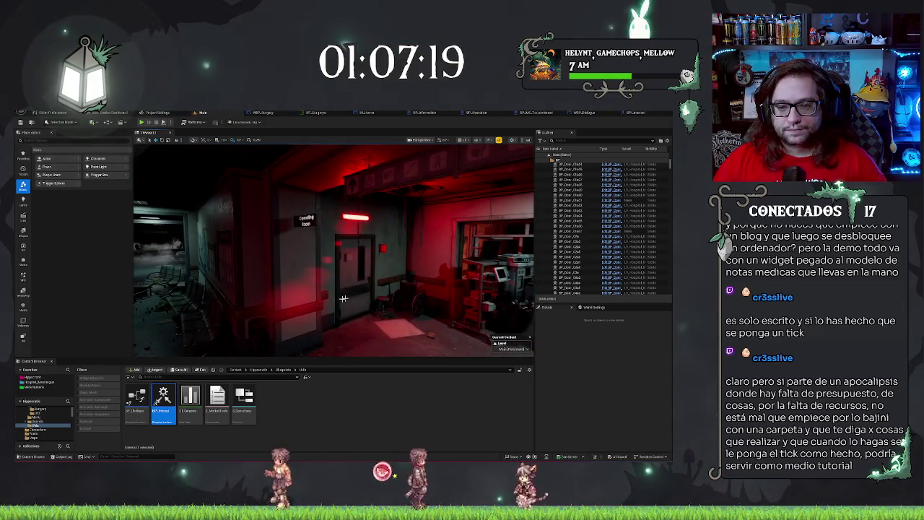
mouse_move(344, 298)
mouse_down()
mouse_move(373, 307)
mouse_move(304, 307)
mouse_up()
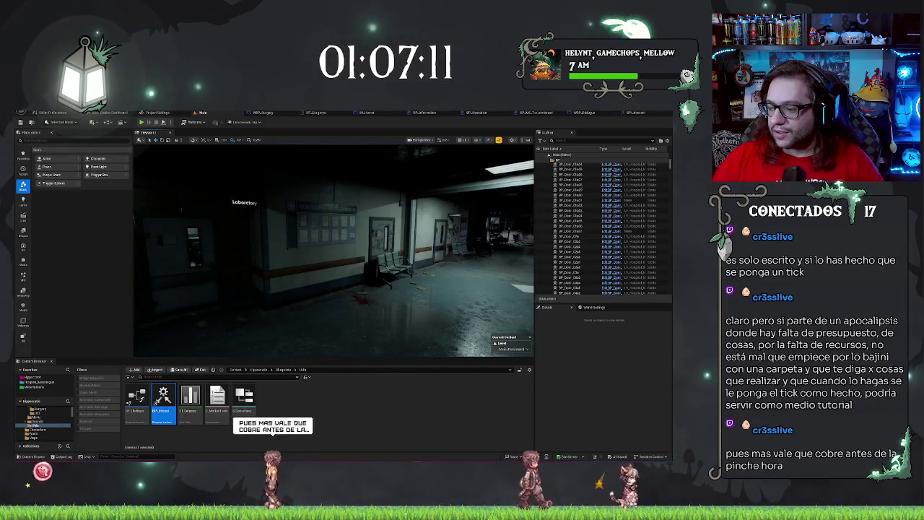
drag(303, 307, 332, 307)
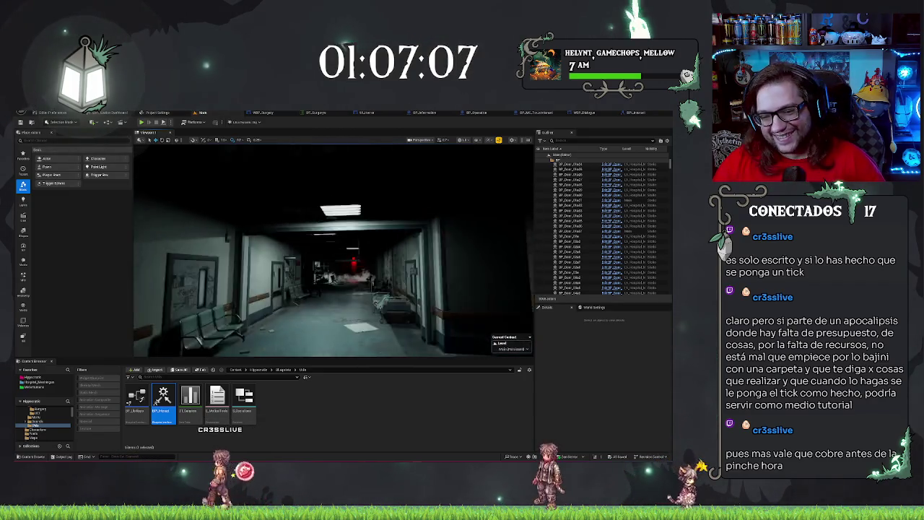
scroll(332, 249, up, 2)
mouse_move(332, 249)
mouse_down()
mouse_move(329, 231)
mouse_move(288, 205)
mouse_move(339, 206)
mouse_move(246, 210)
mouse_move(299, 208)
mouse_up()
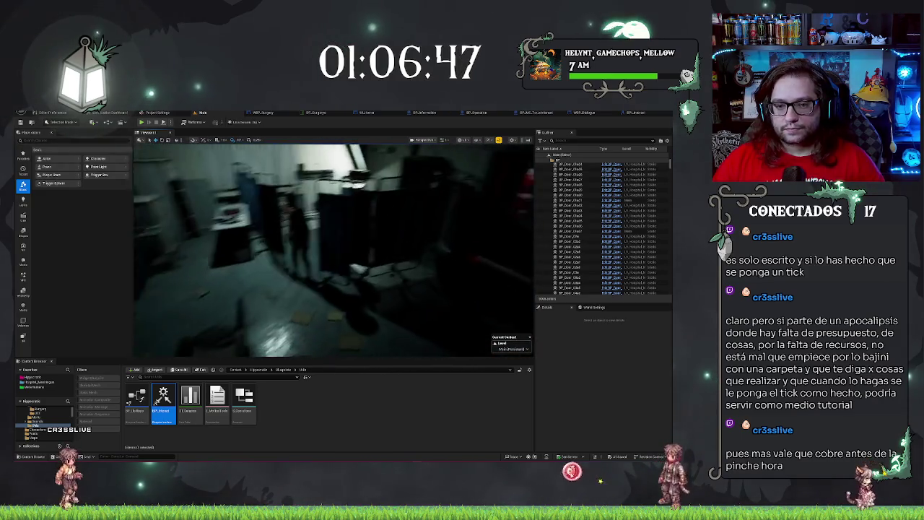
Open the standing NPC's Blueprint and drag its speech-bubble billboard's screen size larger
click(355, 233)
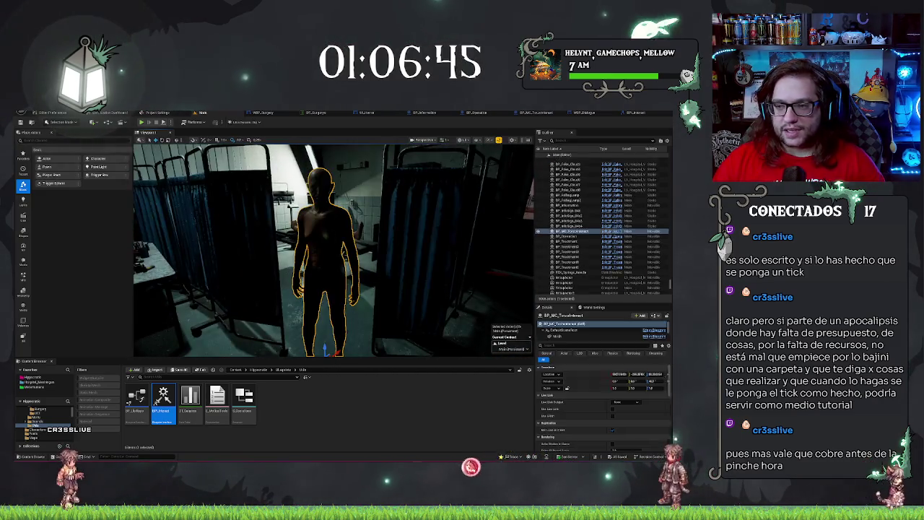
click(612, 226)
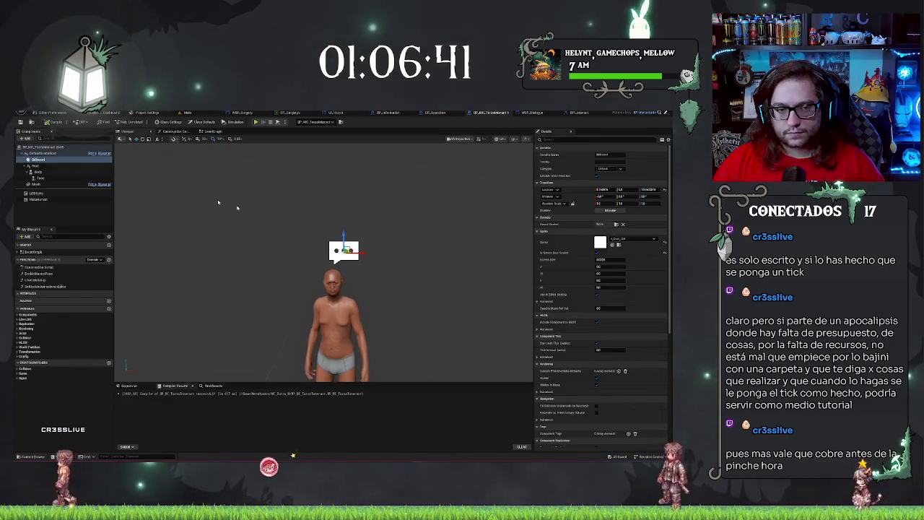
click(93, 216)
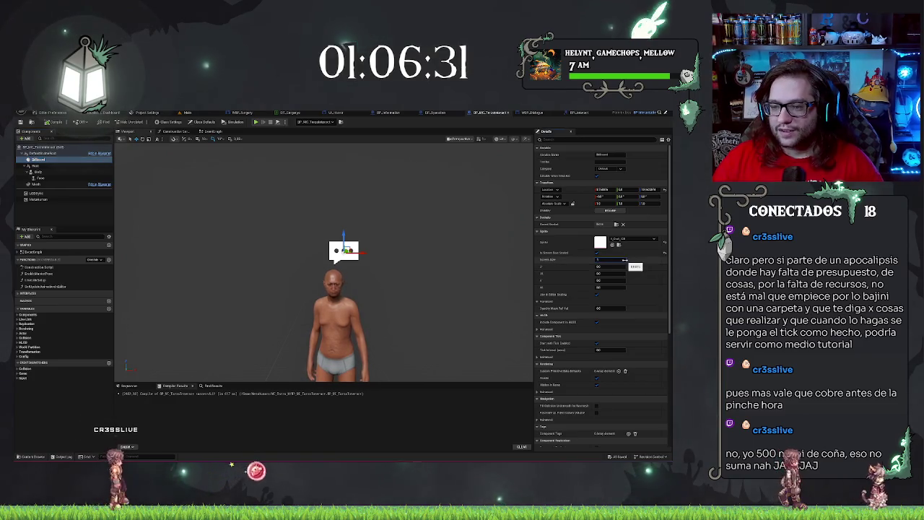
drag(625, 260, 426, 261)
key(f)
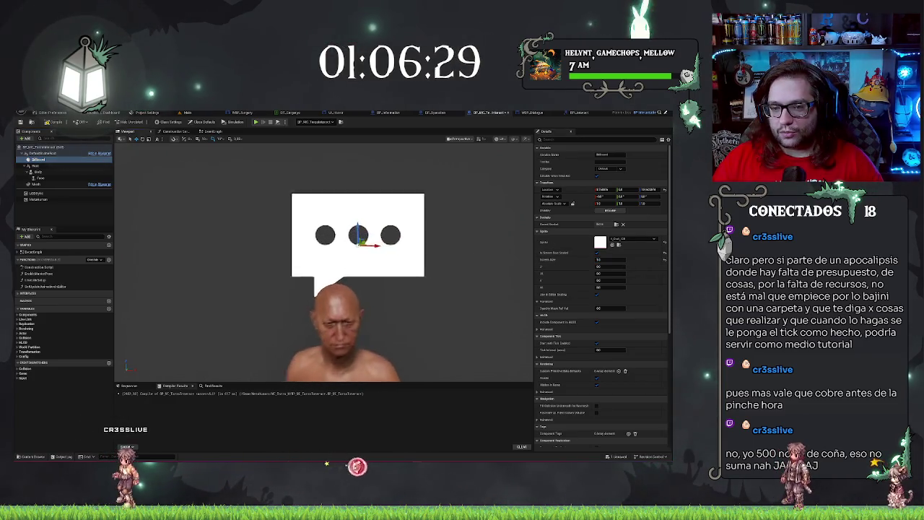
click(192, 113)
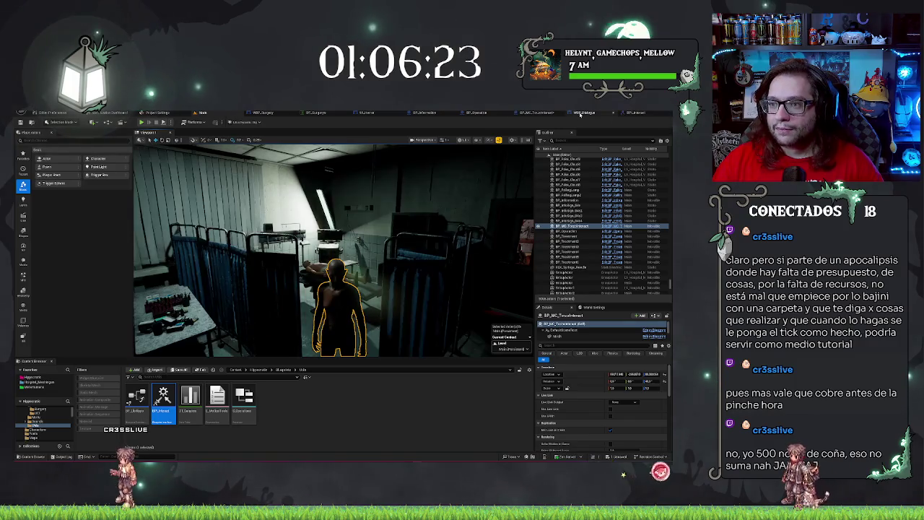
In BP_MC_TorsoInteract, undo the billboard size change and filter Details for visibility and owner-see options
click(561, 113)
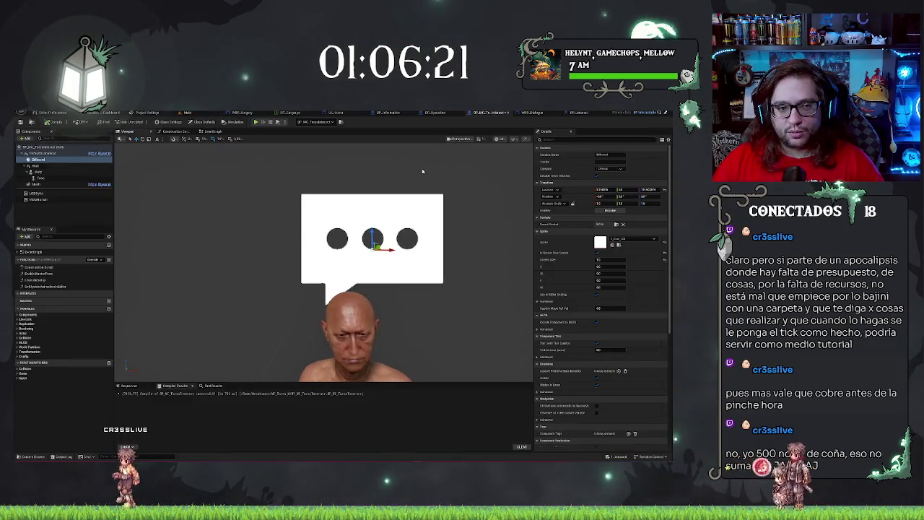
key(ctrl+z)
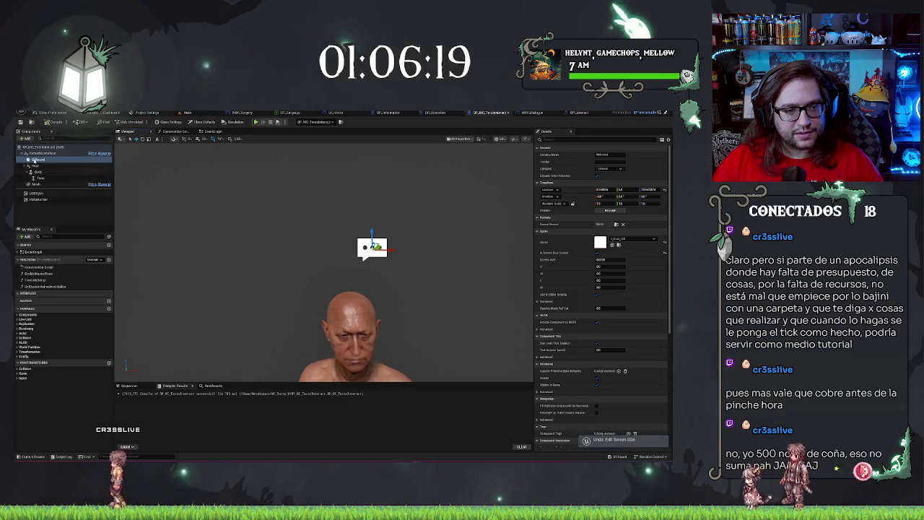
text(isi)
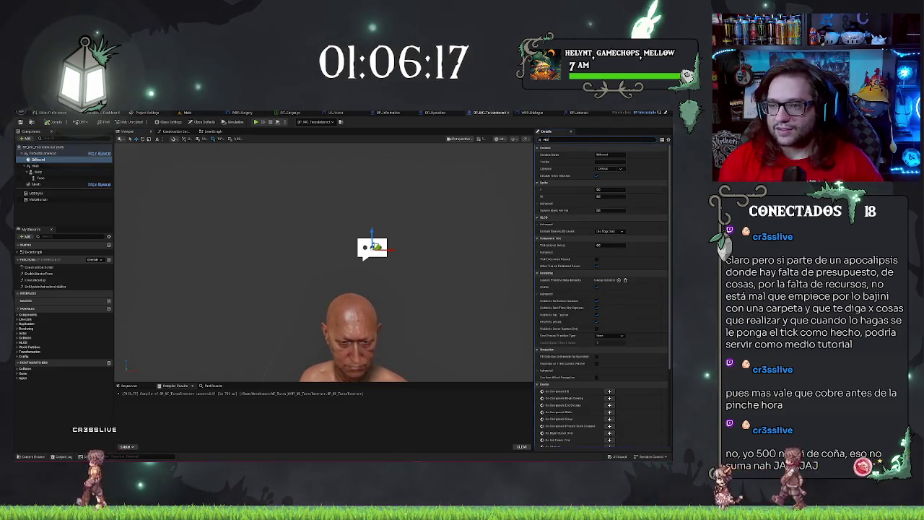
key(BackSpace)
key(BackSpace)
key(BackSpace)
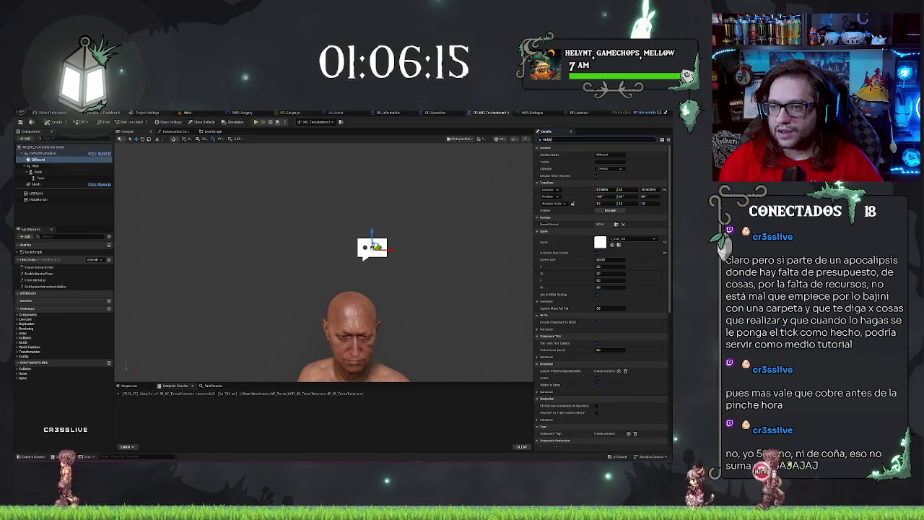
key(BackSpace)
key(BackSpace)
key(BackSpace)
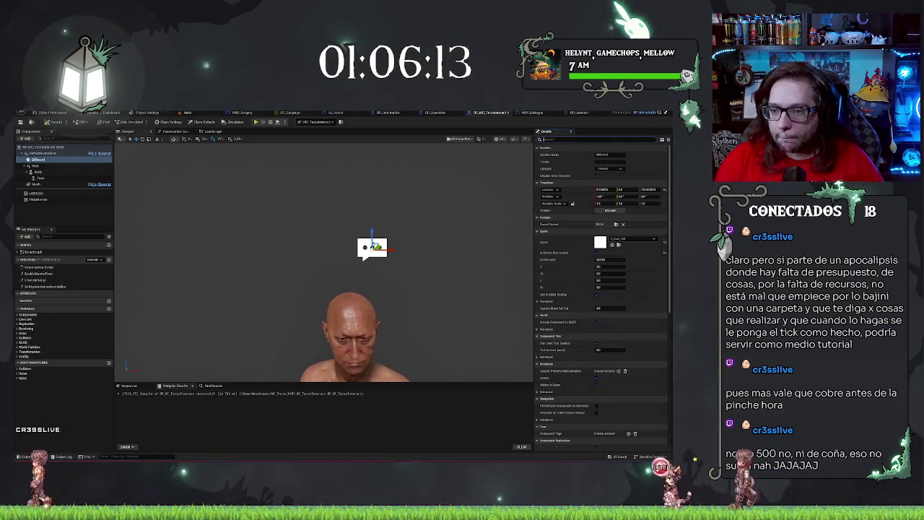
text(see)
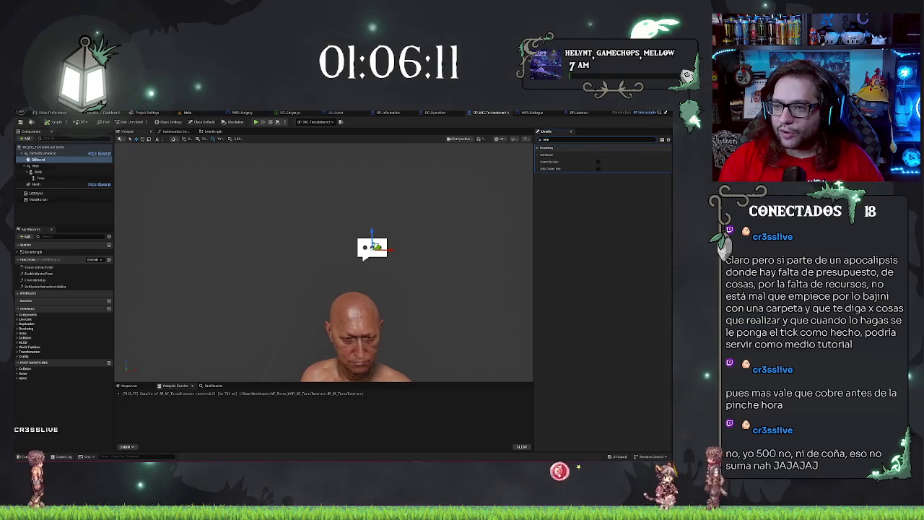
key(BackSpace)
key(BackSpace)
key(BackSpace)
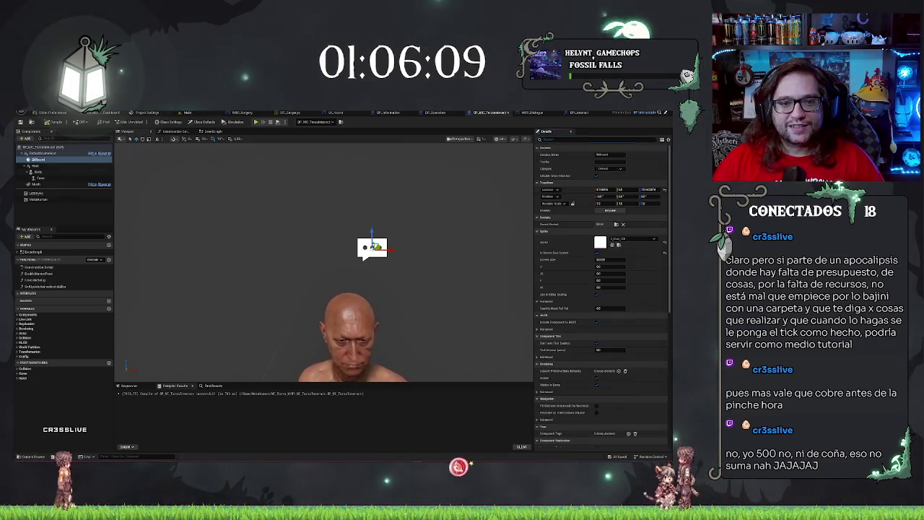
click(187, 114)
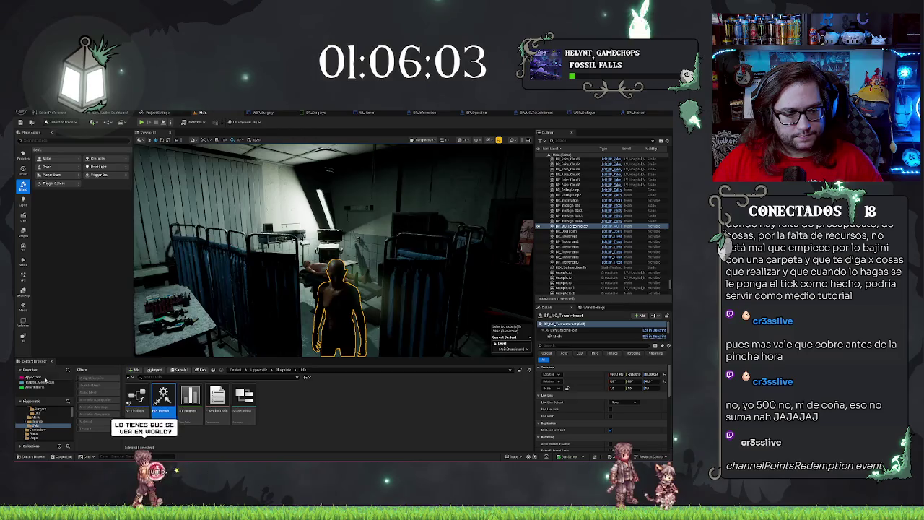
Browse up to the Hipperealite folder and open the BP_MC_TorsoInteract Blueprint
click(37, 416)
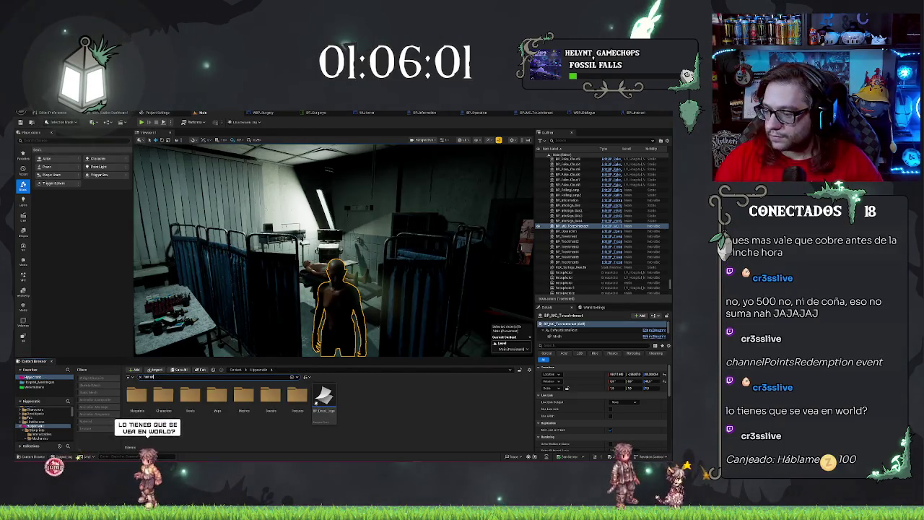
text(rram)
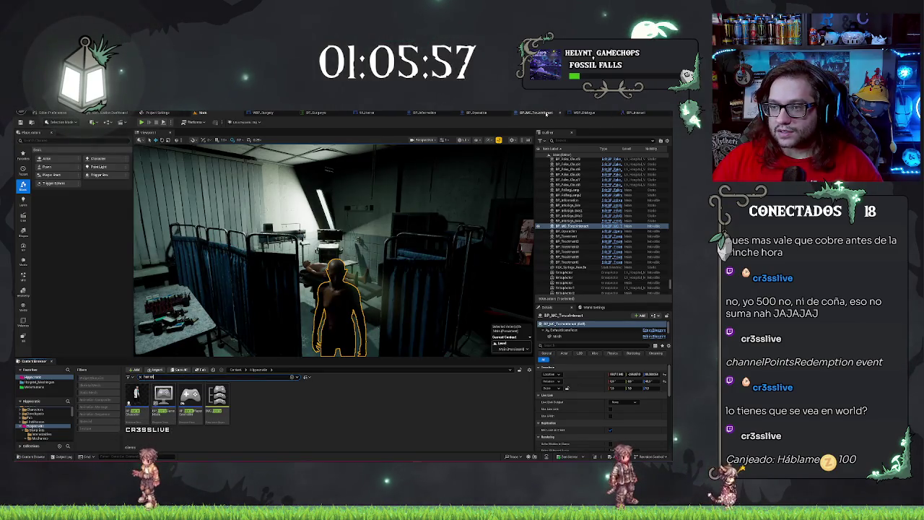
click(524, 114)
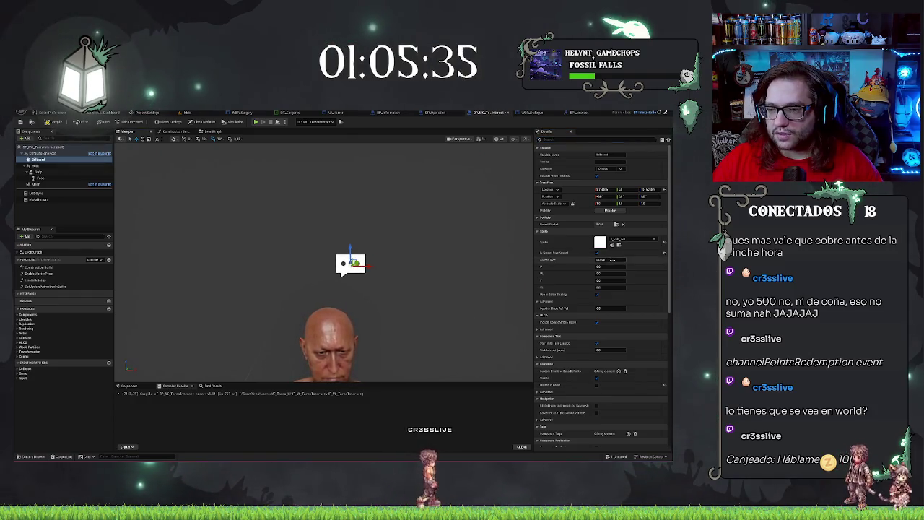
Fly through the red-lit corridor to inspect the NPC's small speech bubble near the Operating Room
click(187, 113)
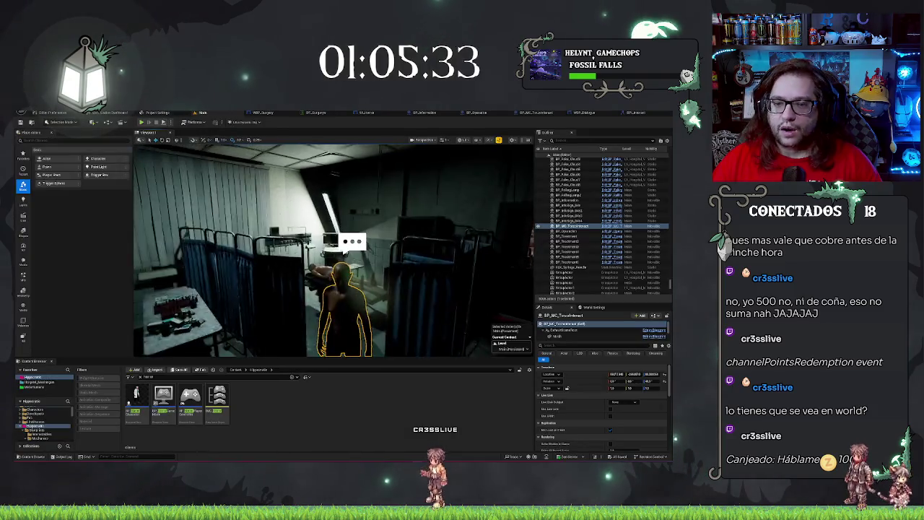
key(w)
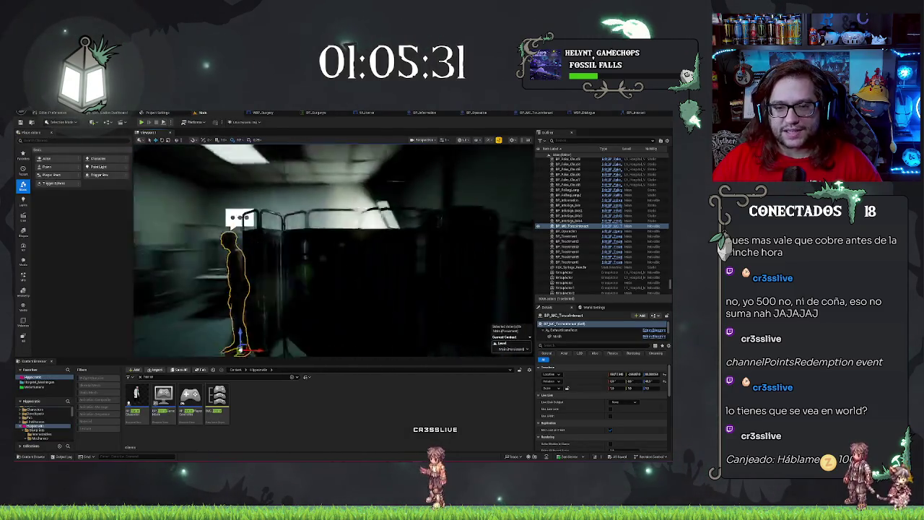
key(w)
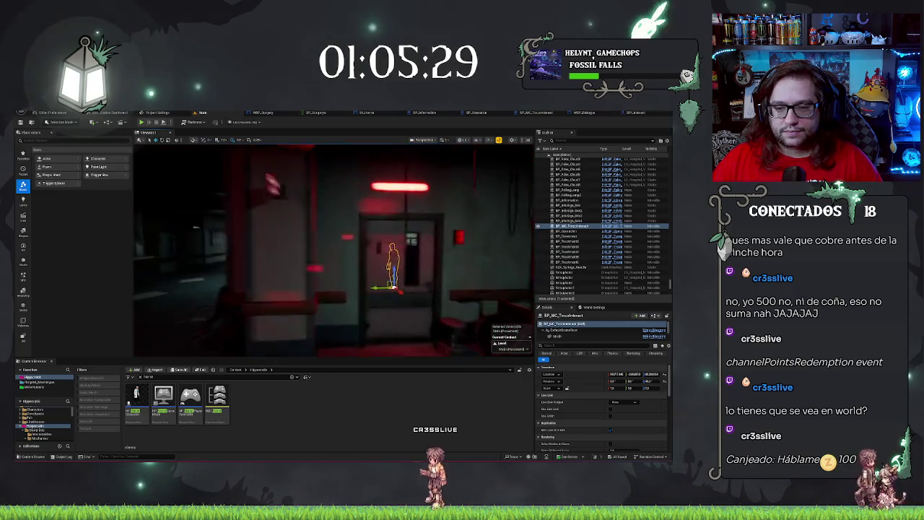
key(w)
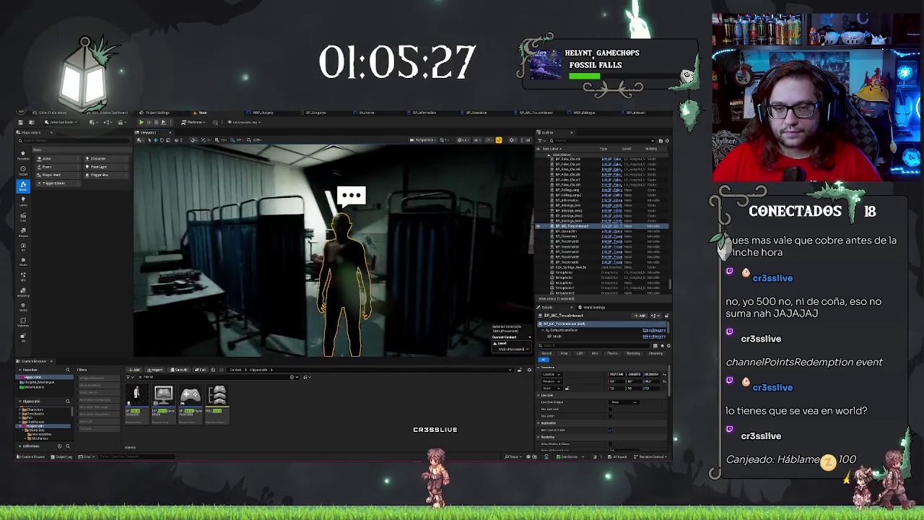
key(w)
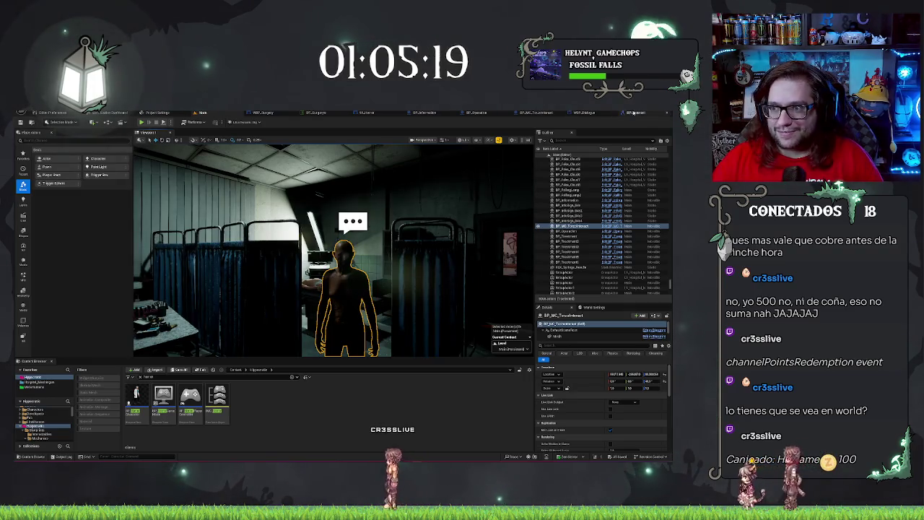
key(w)
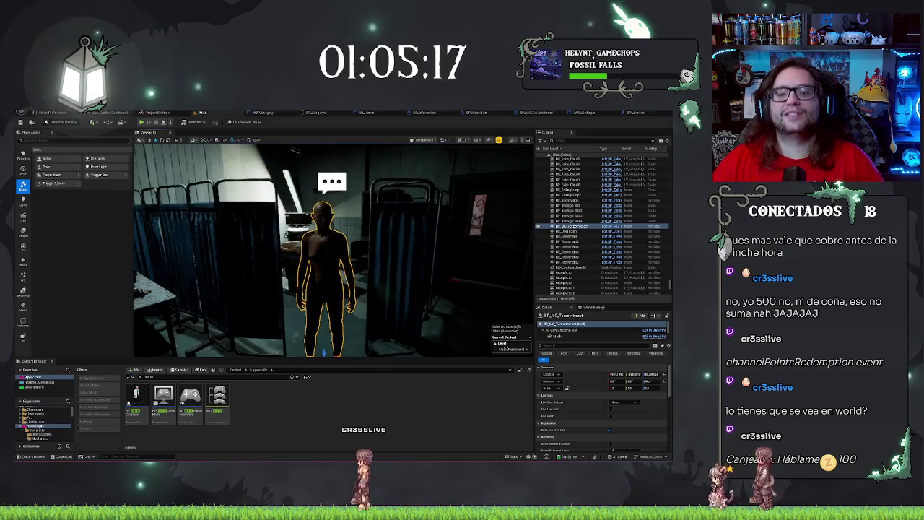
key(d)
key(w)
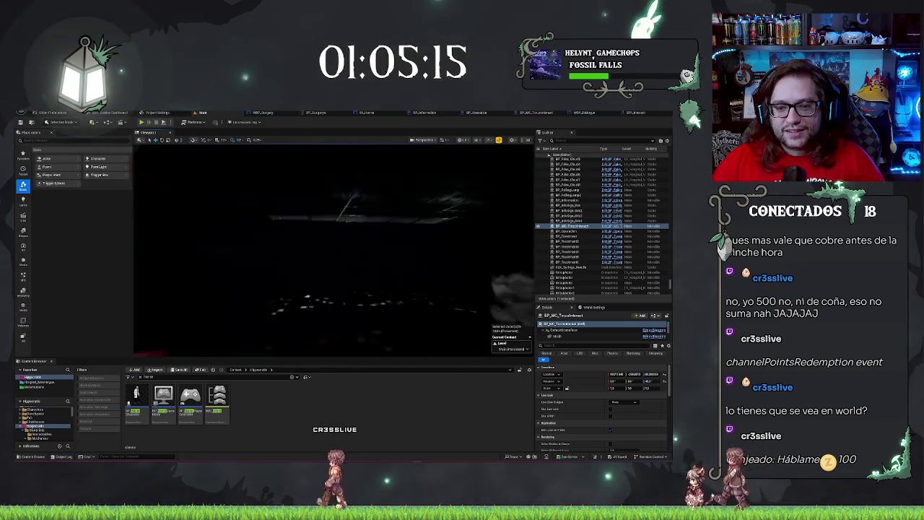
key(w)
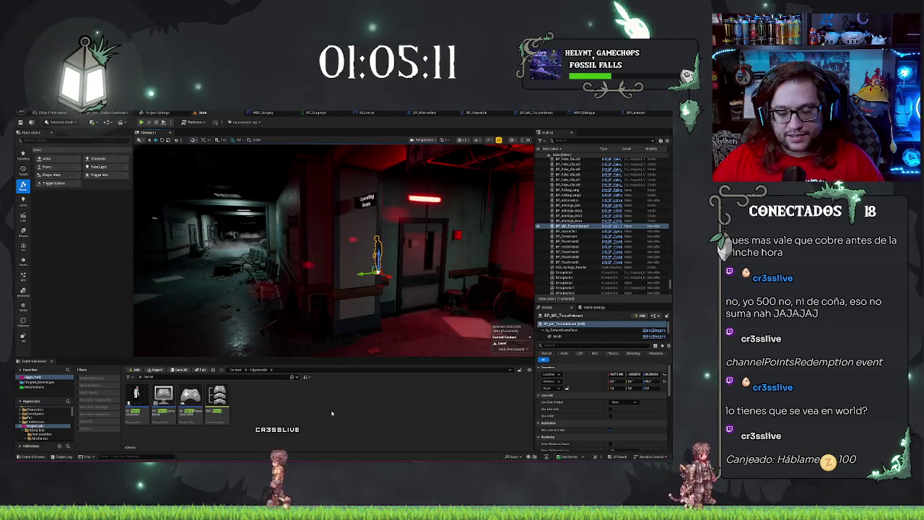
Select BP_HorrorCharacter's Face through Mustache meshes, filter Details for 'Owner', and end the play-test
key(alt+Tab)
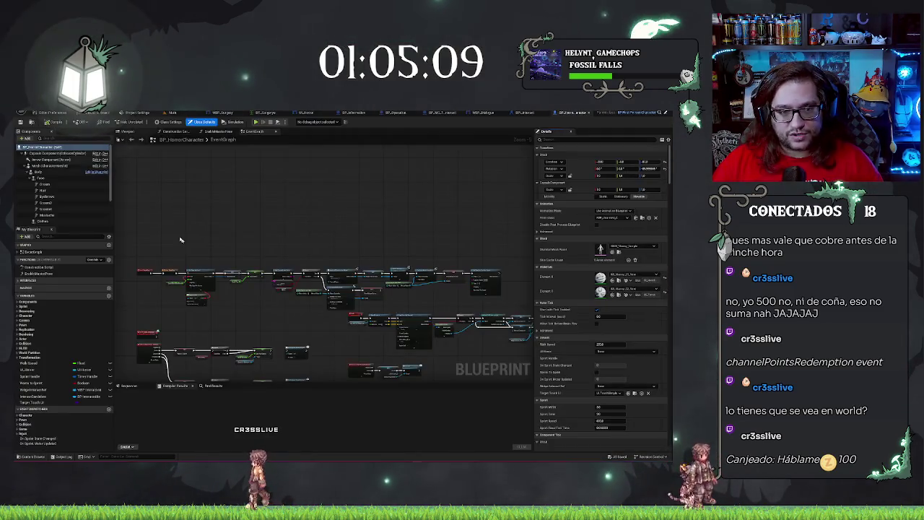
click(44, 179)
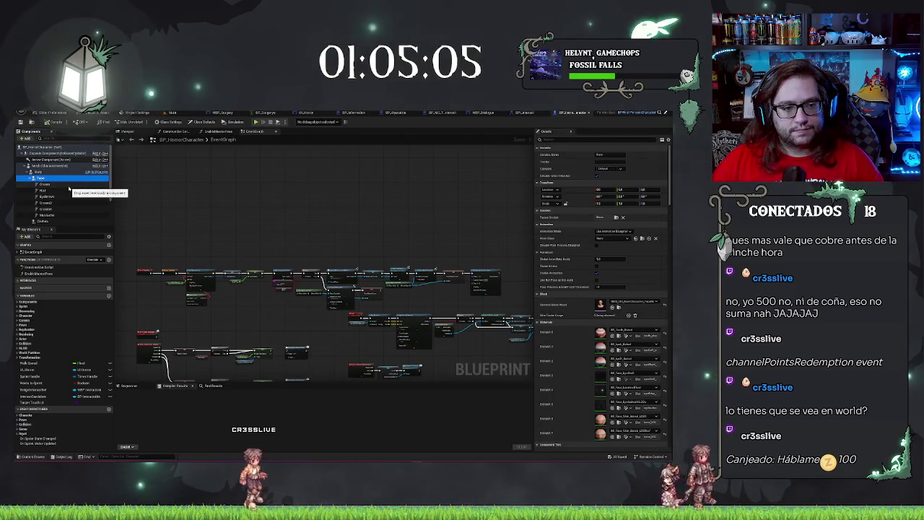
shift+click(47, 215)
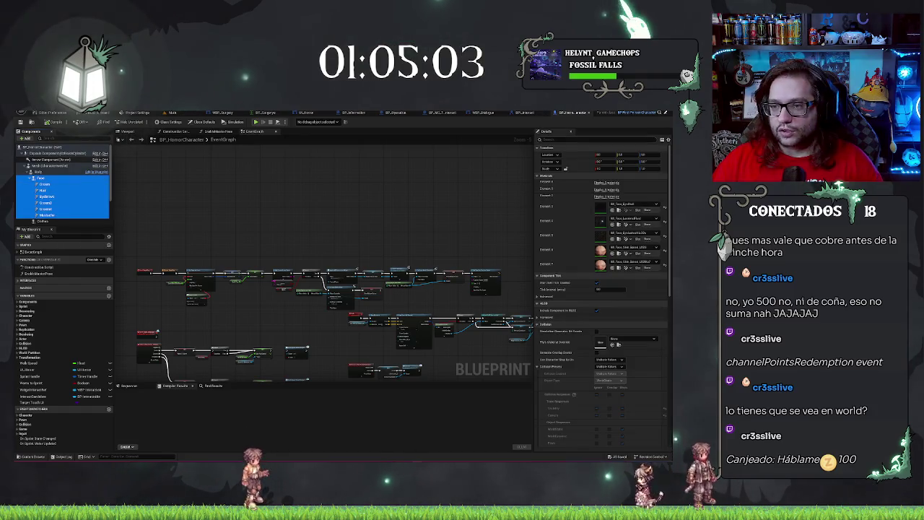
text(ofw)
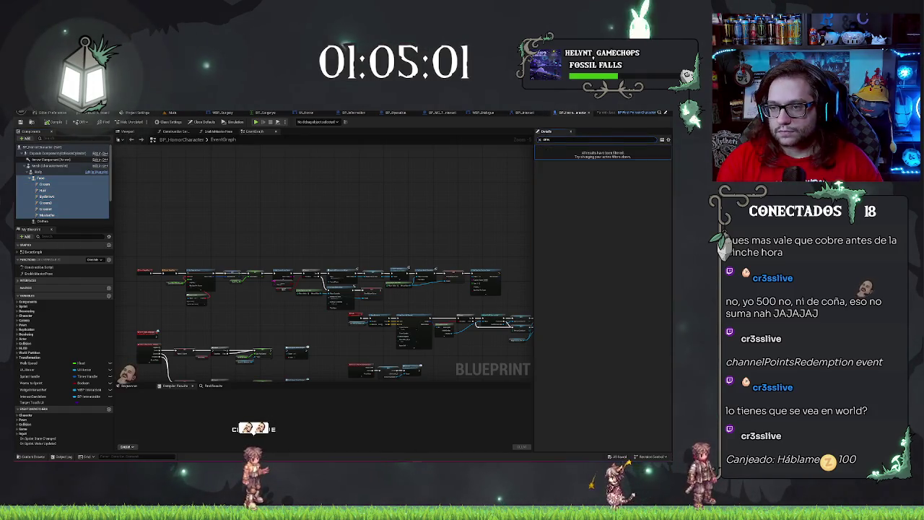
text(er)
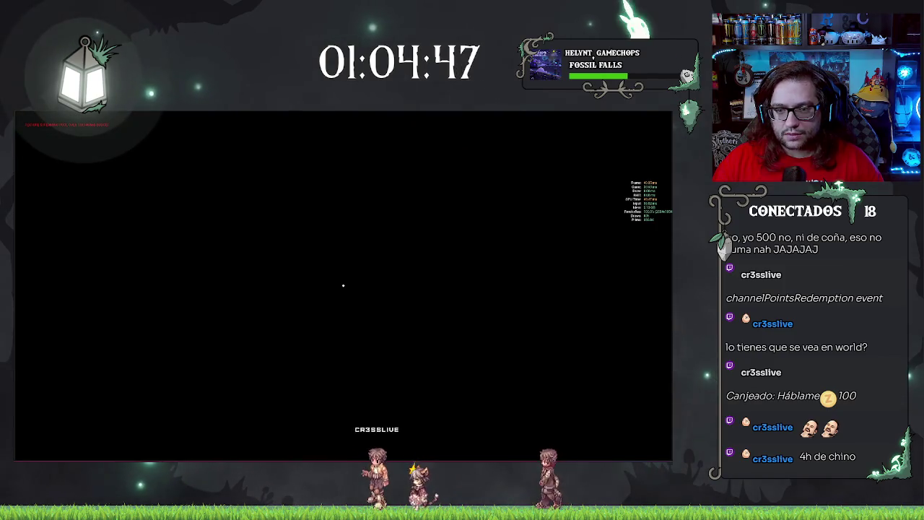
key(Escape)
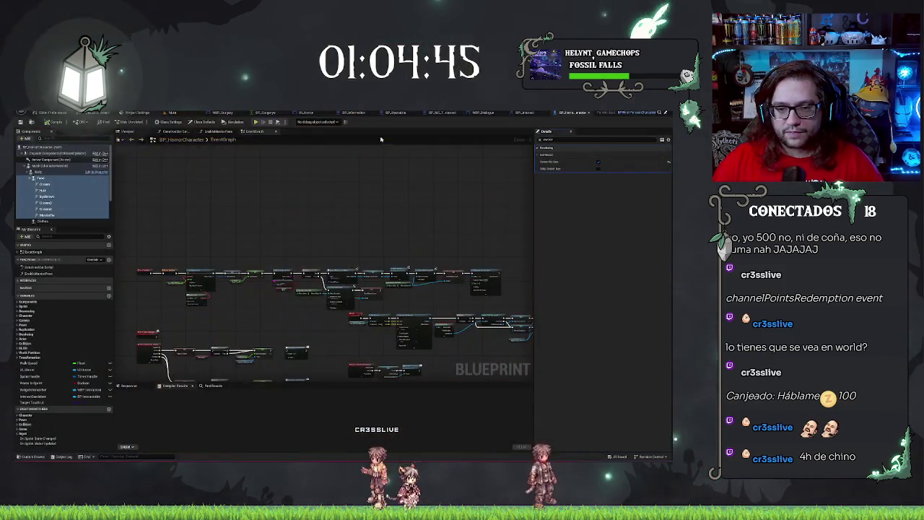
click(70, 179)
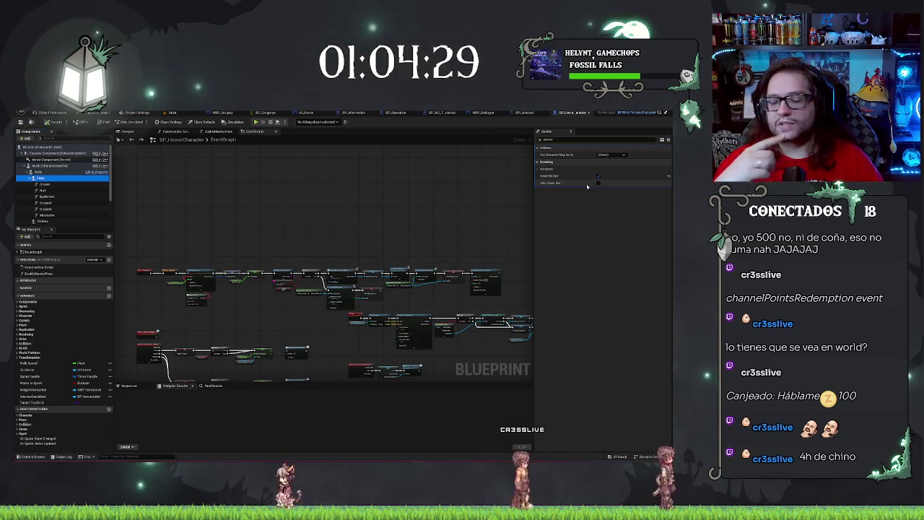
click(177, 114)
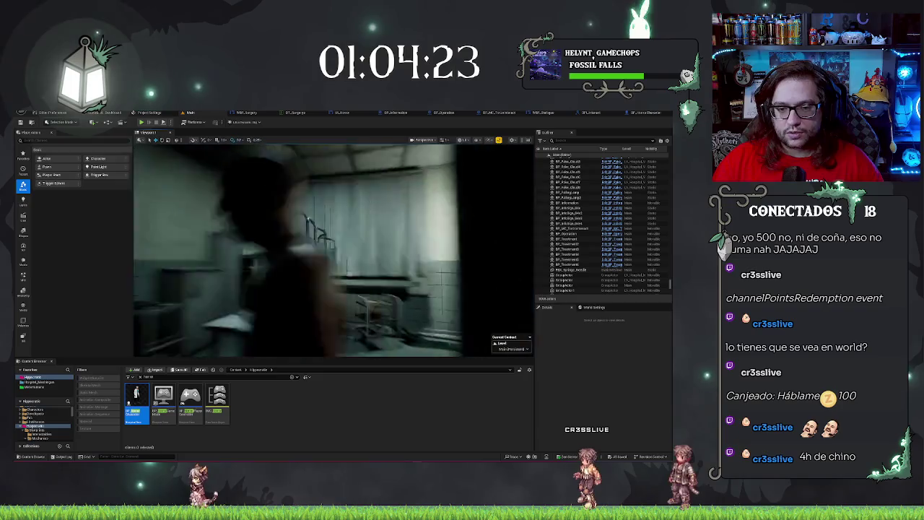
Select the NPC in the level, open its Blueprint, and recentre the character in the preview
click(375, 245)
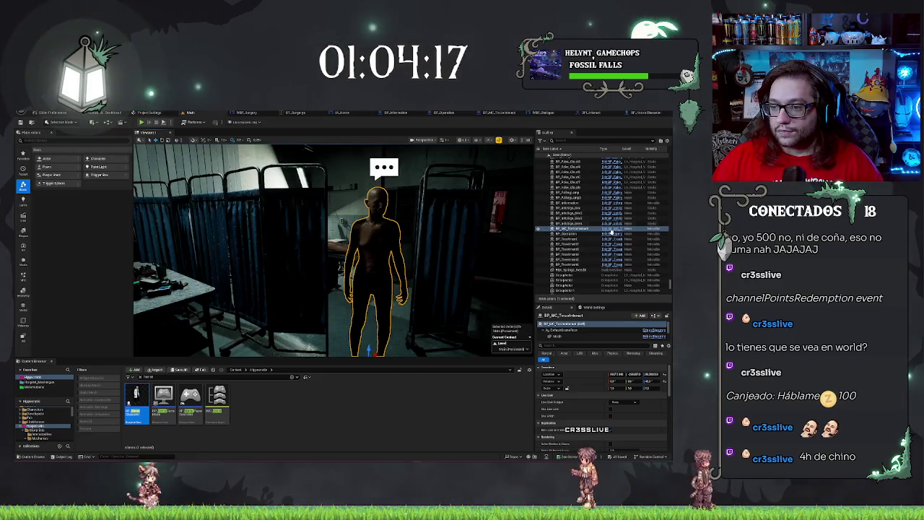
click(611, 230)
scroll(437, 276, down, 5)
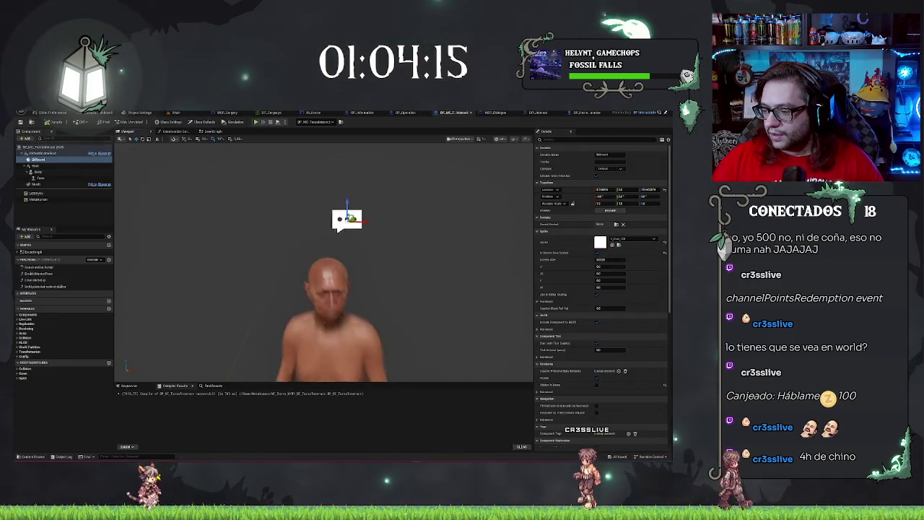
scroll(436, 276, up, 2)
scroll(437, 277, down, 1)
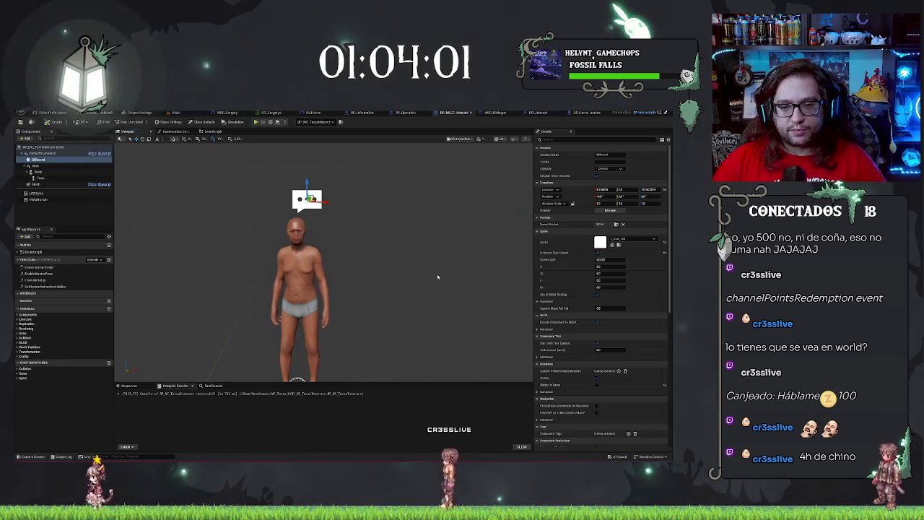
drag(437, 276, 371, 279)
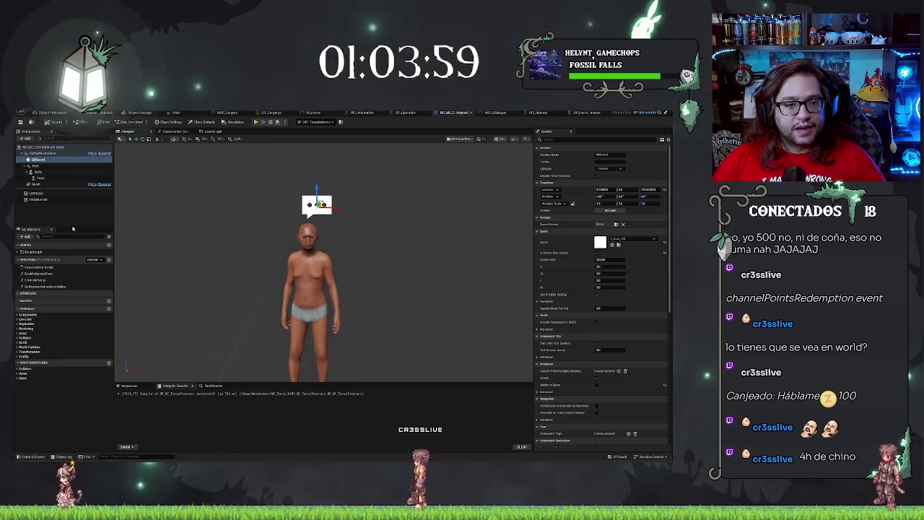
click(371, 280)
Add an Event Interact node from the Blueprint's Interfaces list to the Event Graph
click(213, 131)
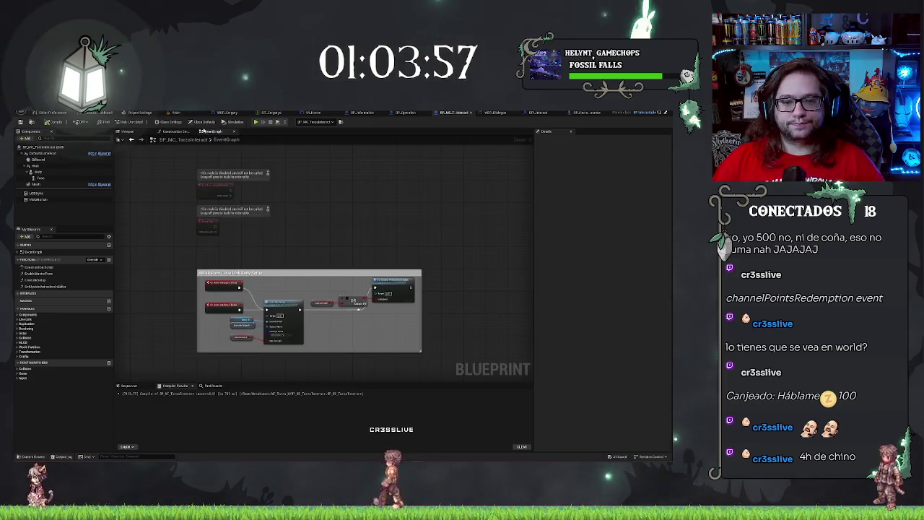
scroll(407, 192, down, 3)
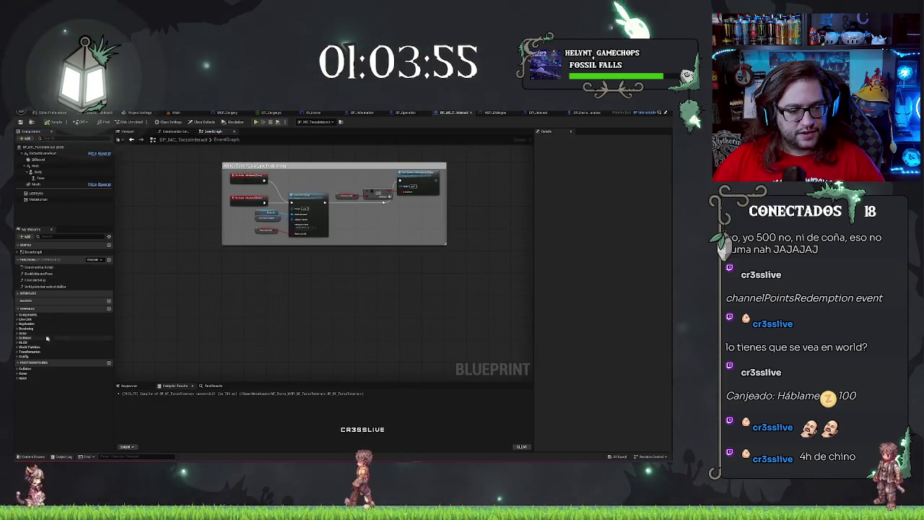
click(19, 252)
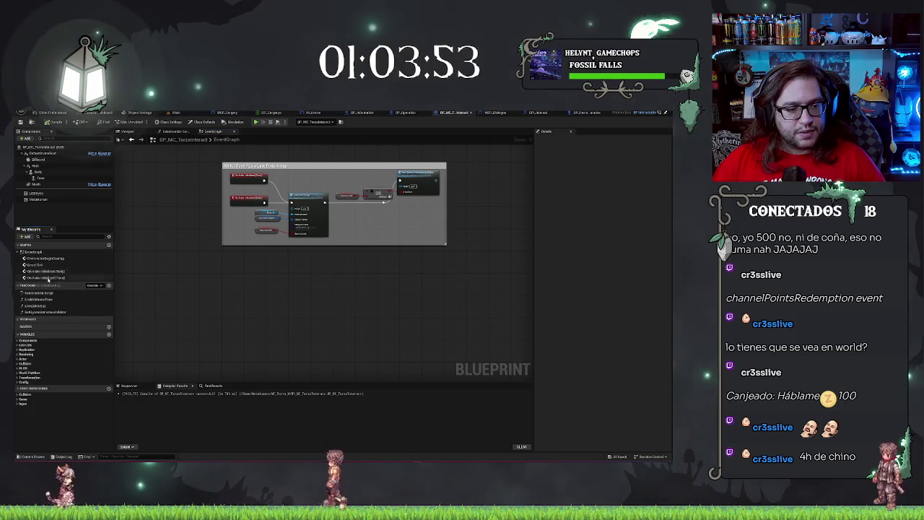
click(29, 319)
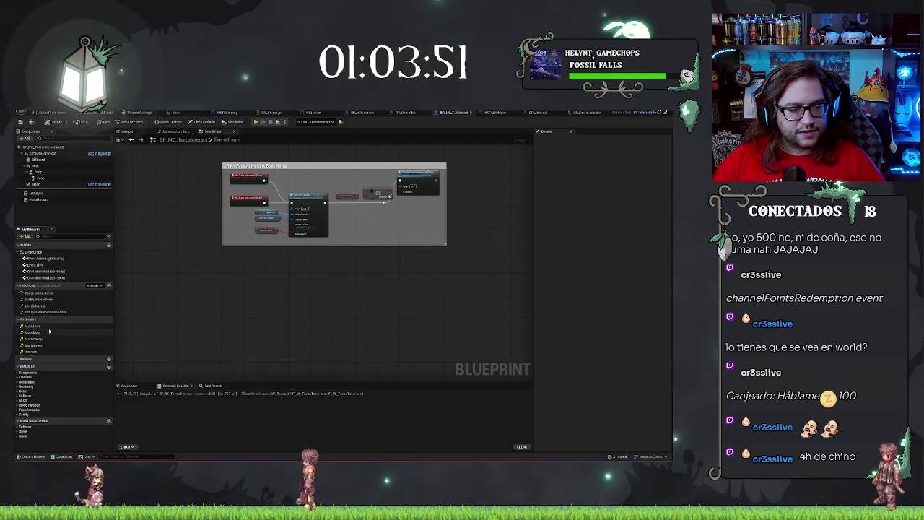
double_click(40, 353)
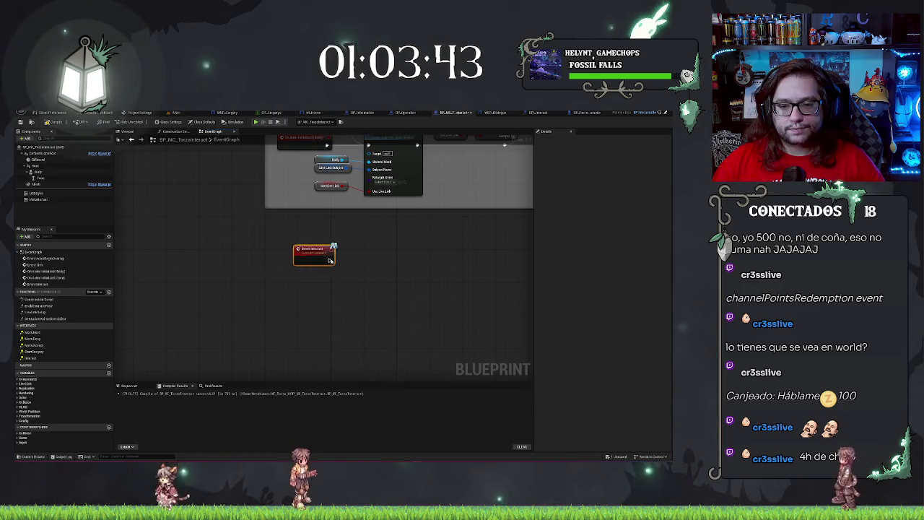
Add a Create Widget node after the Interact event with class WBP_Dialogos
drag(327, 262, 328, 263)
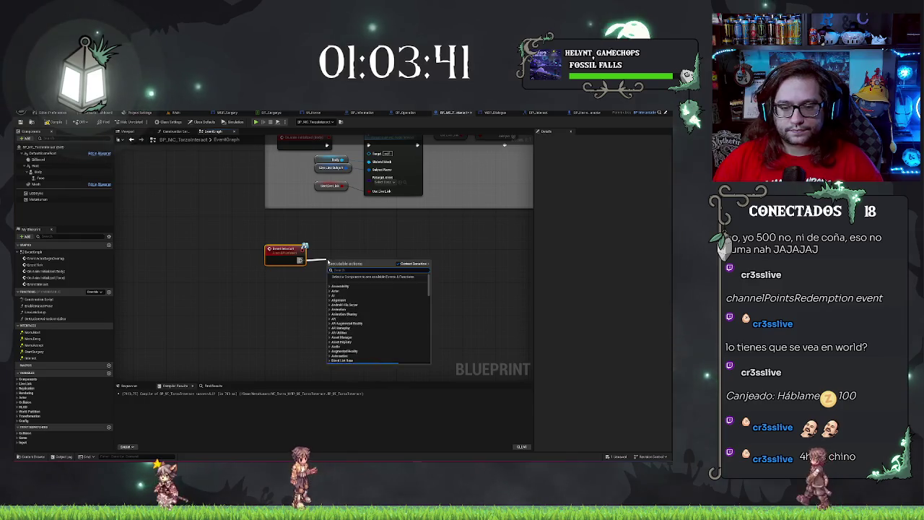
text(add)
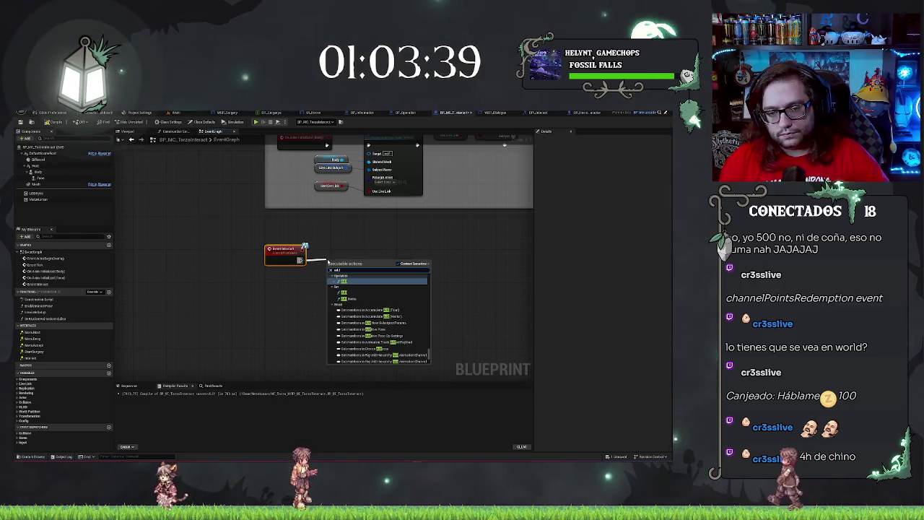
key(BackSpace)
key(BackSpace)
key(BackSpace)
text(c)
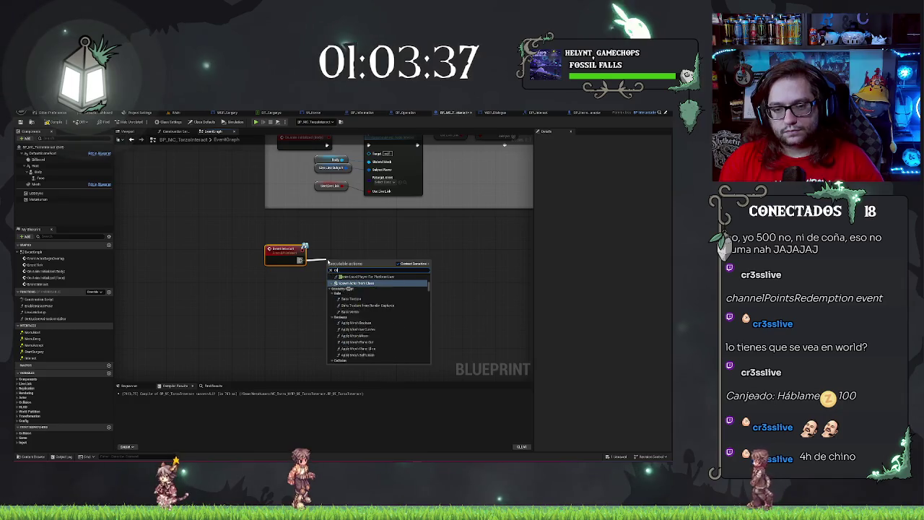
text(reate widget)
key(Return)
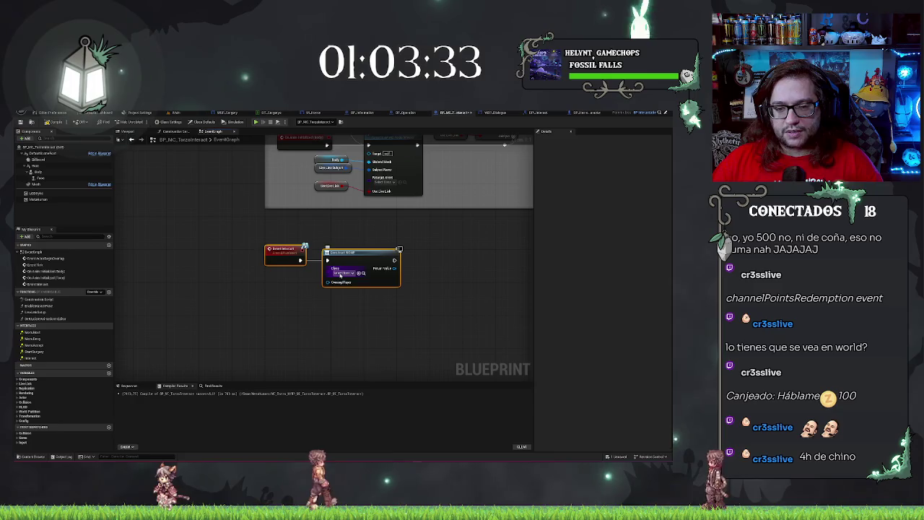
click(343, 274)
text(ialog)
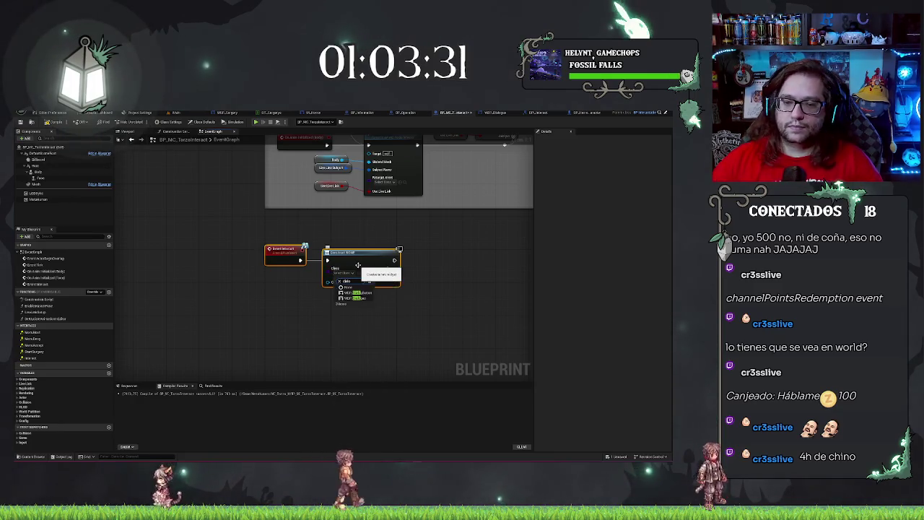
click(363, 293)
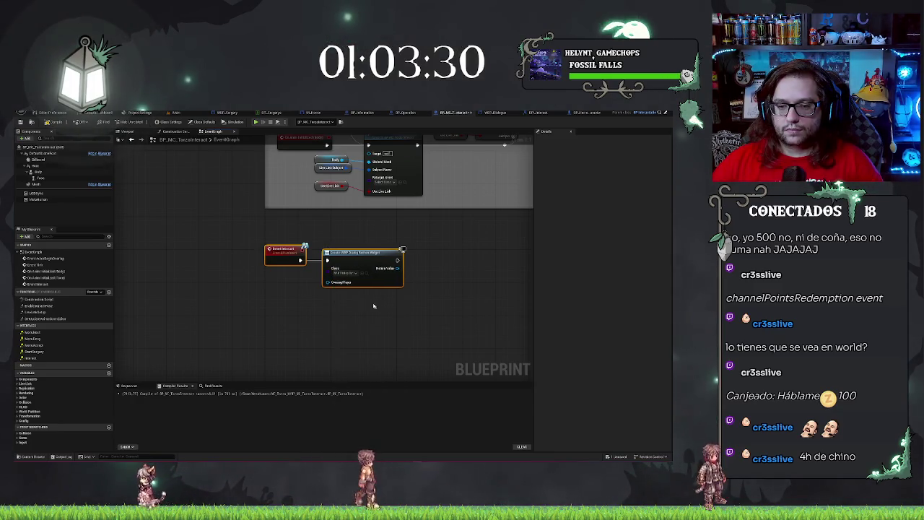
click(348, 273)
text(dialog)
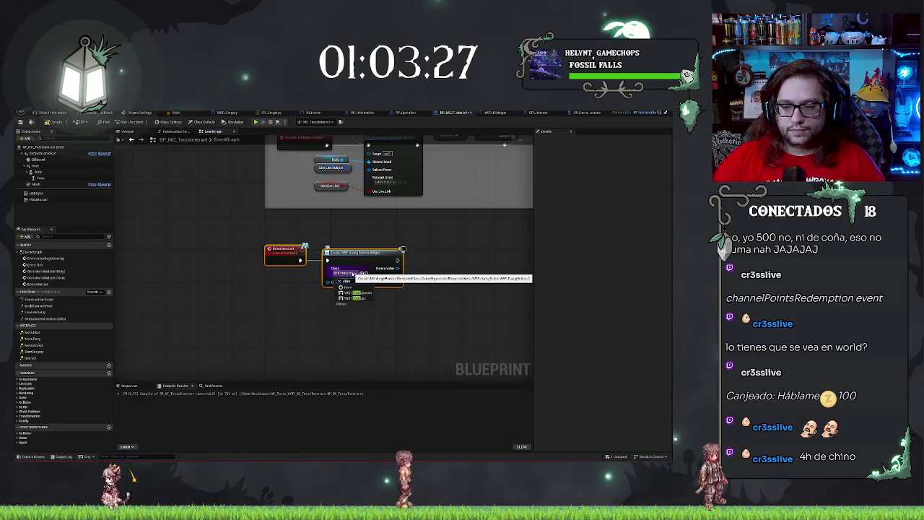
click(359, 298)
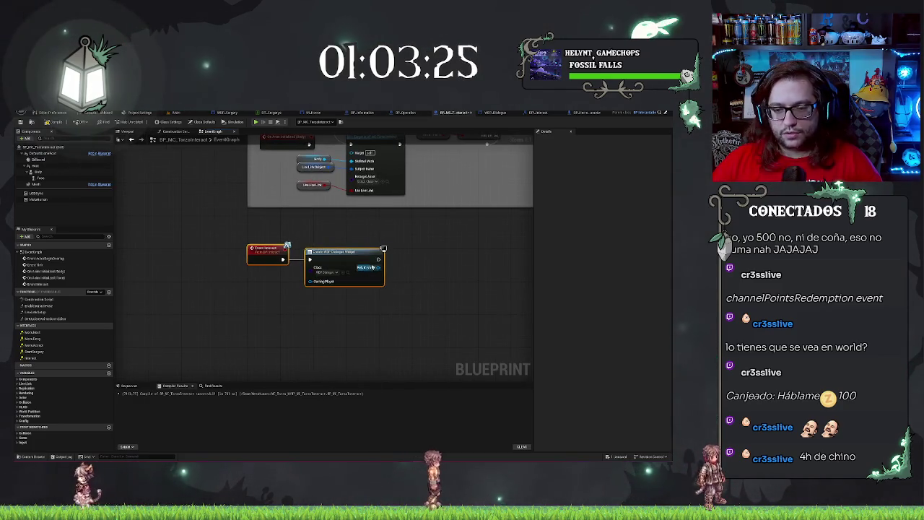
Add the dialogue widget to the viewport and place a Set Input Mode Game And UI node
drag(378, 267, 400, 270)
text(add to)
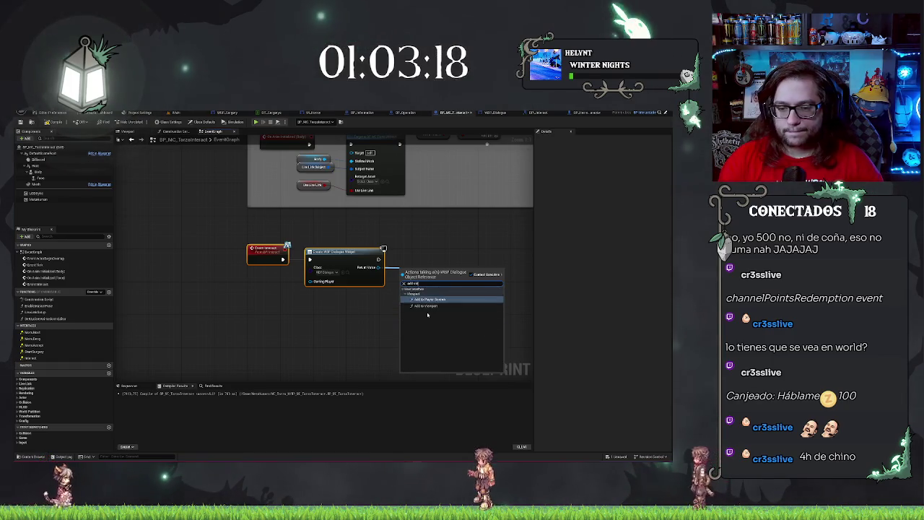
click(428, 314)
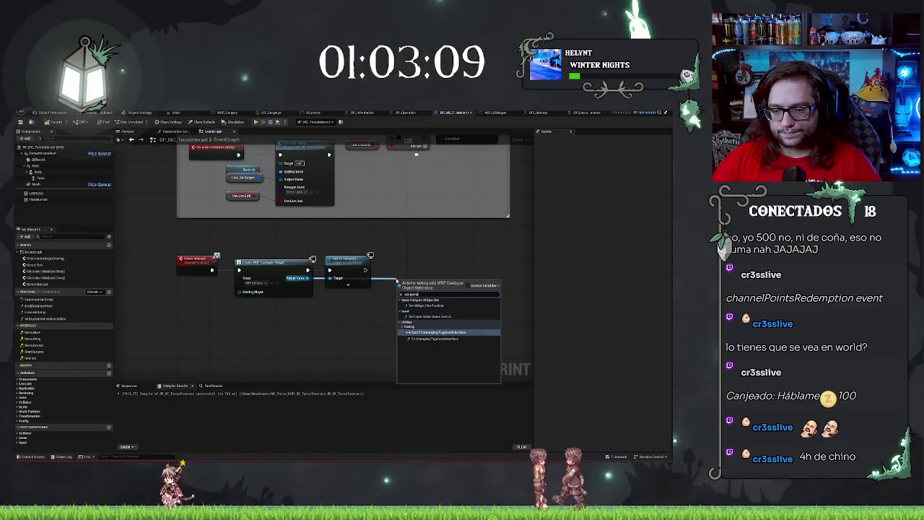
click(426, 317)
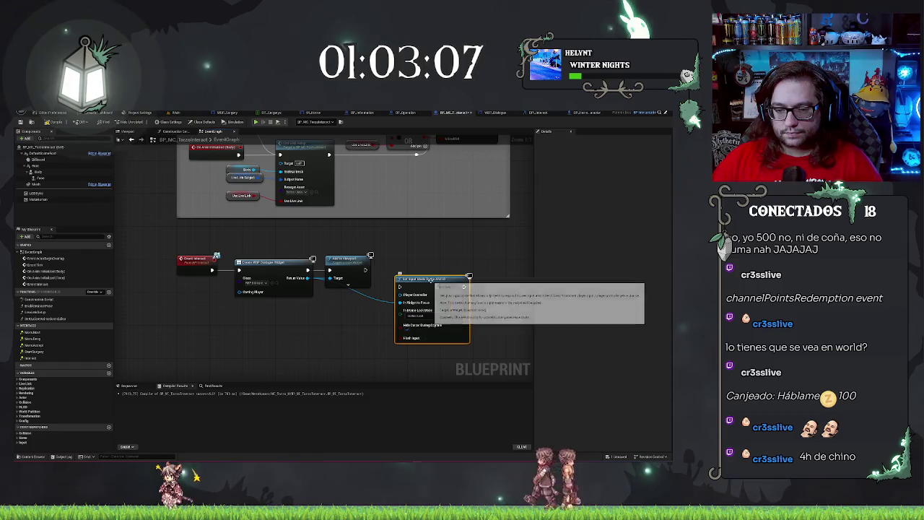
drag(430, 282, 418, 258)
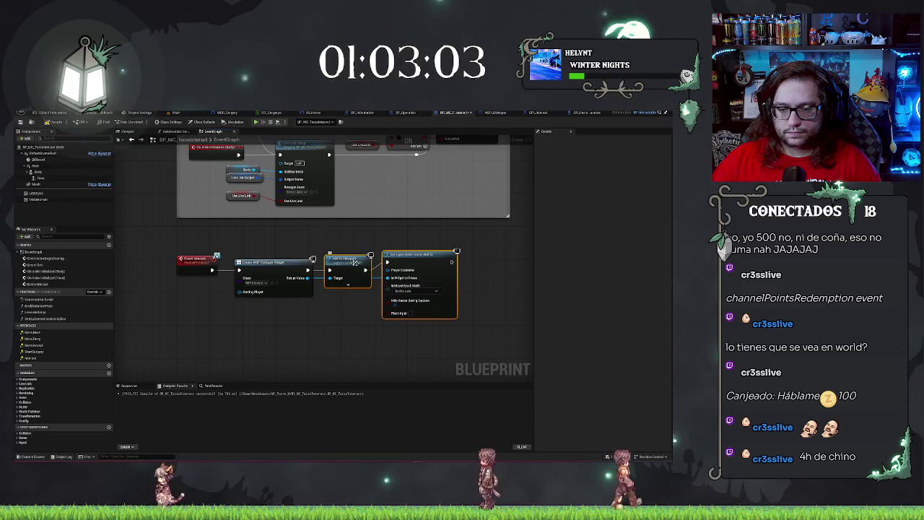
Add a Get Player Controller node and a Set Show Mouse Cursor node beside it
mouse_move(388, 277)
mouse_down()
mouse_move(342, 309)
mouse_move(322, 307)
mouse_move(475, 310)
mouse_up()
text(etpl)
key(Return)
text(setmouse)
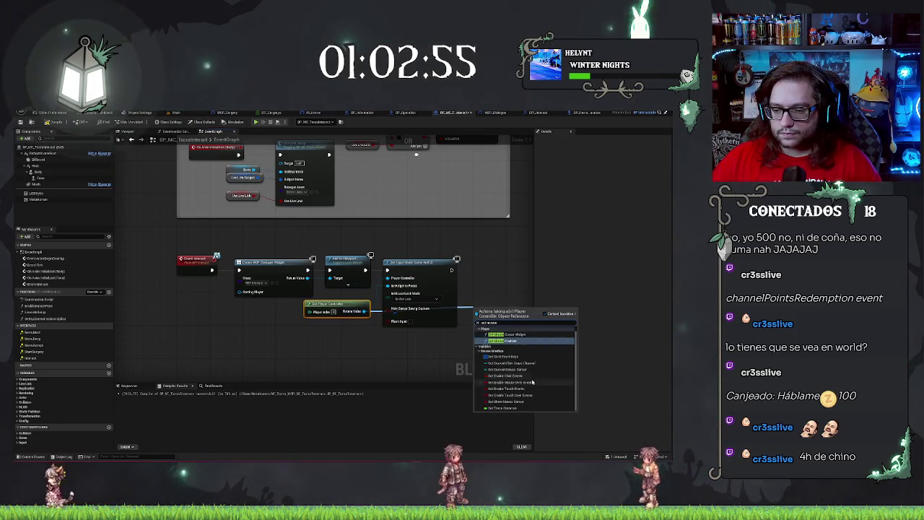
click(512, 402)
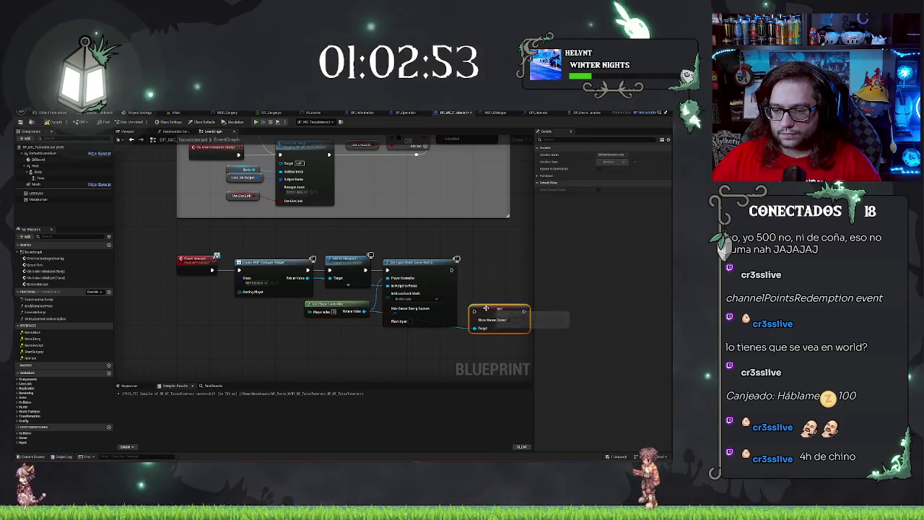
drag(487, 306, 472, 265)
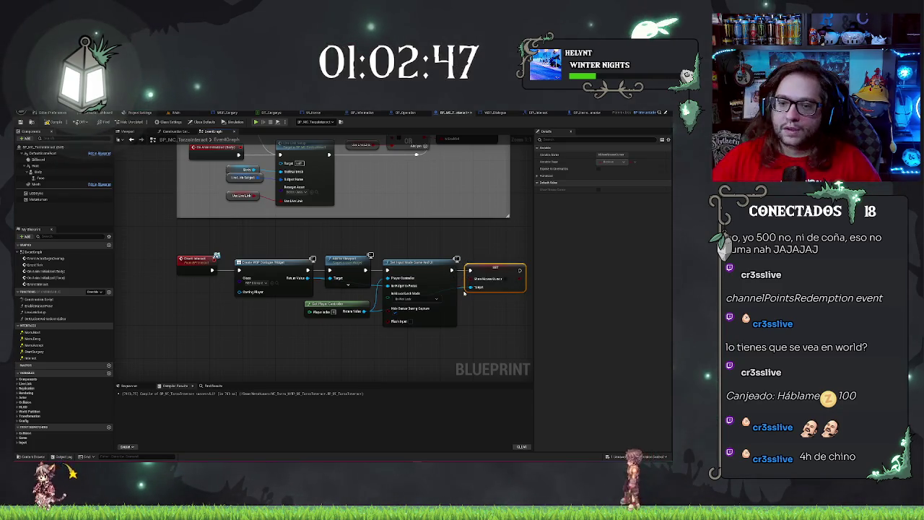
Replace Game And UI with Set Input Mode UI Only, focusing the dialogue widget
click(413, 266)
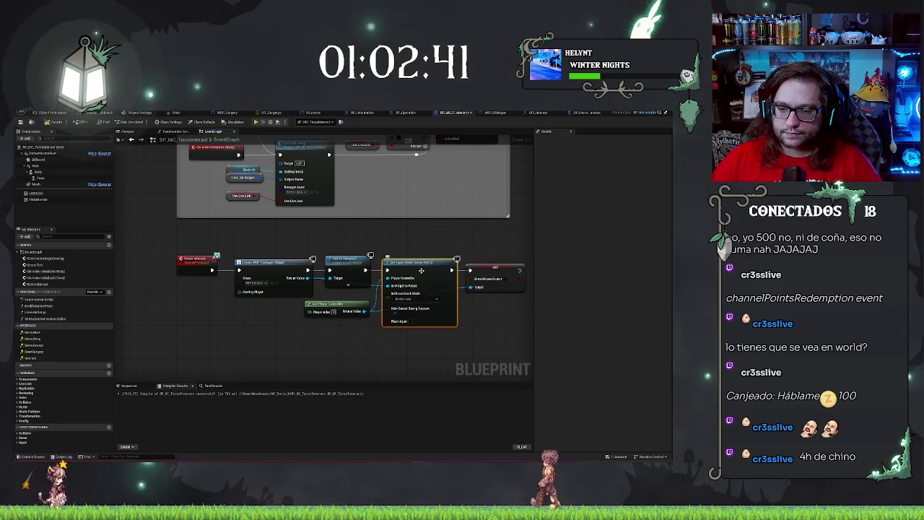
key(Delete)
drag(364, 311, 388, 286)
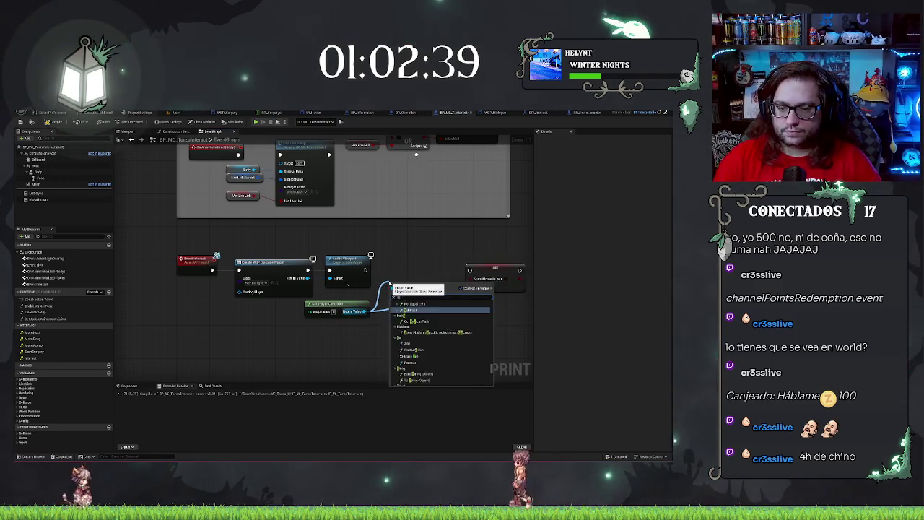
text(set input mode)
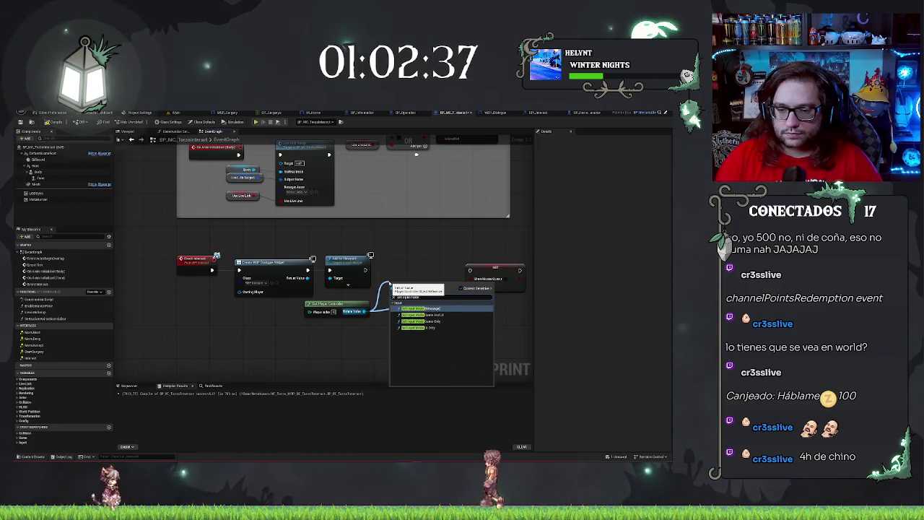
click(421, 328)
mouse_move(410, 291)
mouse_down()
mouse_move(404, 264)
mouse_move(319, 287)
mouse_move(307, 278)
mouse_up()
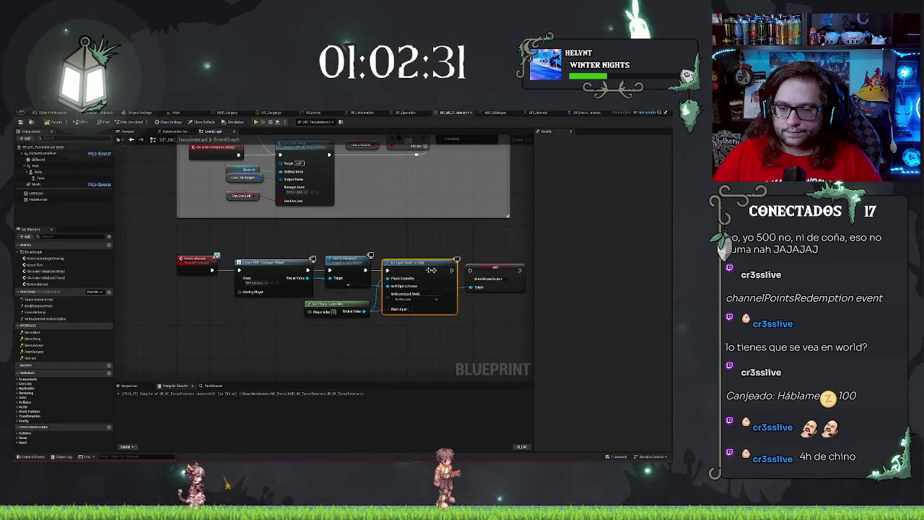
click(486, 338)
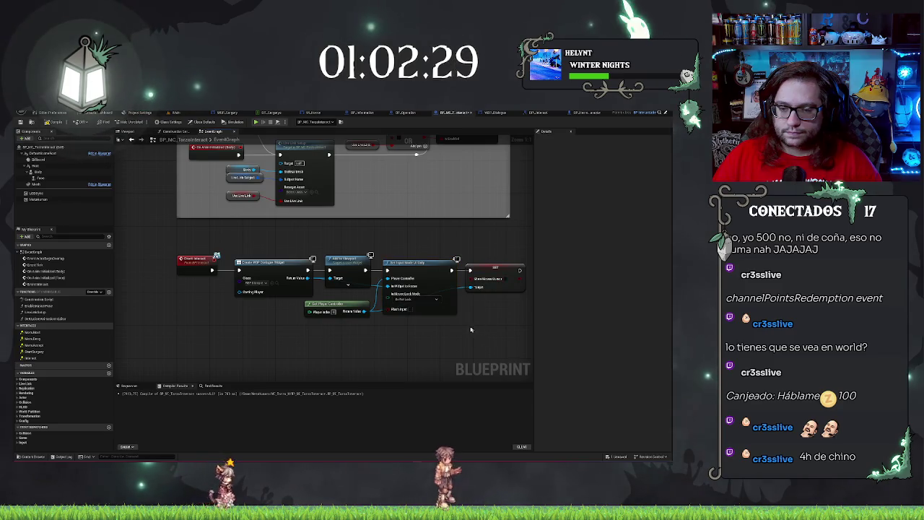
Add a Set Text node from Create Widget's Return Value and move it into the chain
drag(502, 270, 438, 268)
drag(242, 276, 433, 327)
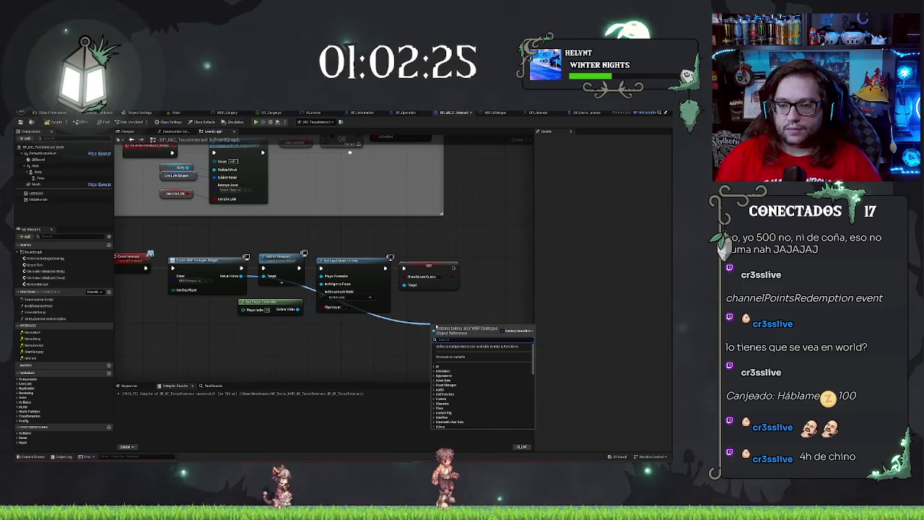
text(text)
key(Return)
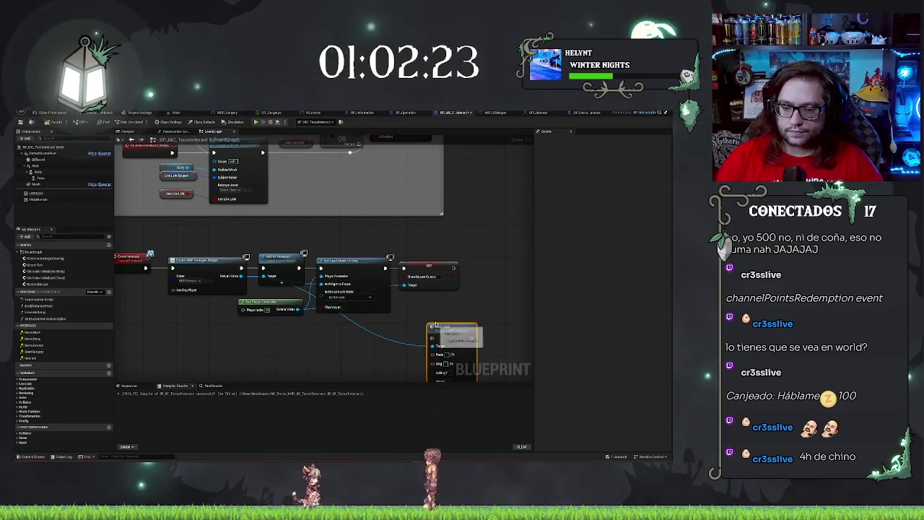
mouse_move(464, 323)
mouse_down()
mouse_move(365, 324)
mouse_move(407, 249)
mouse_up()
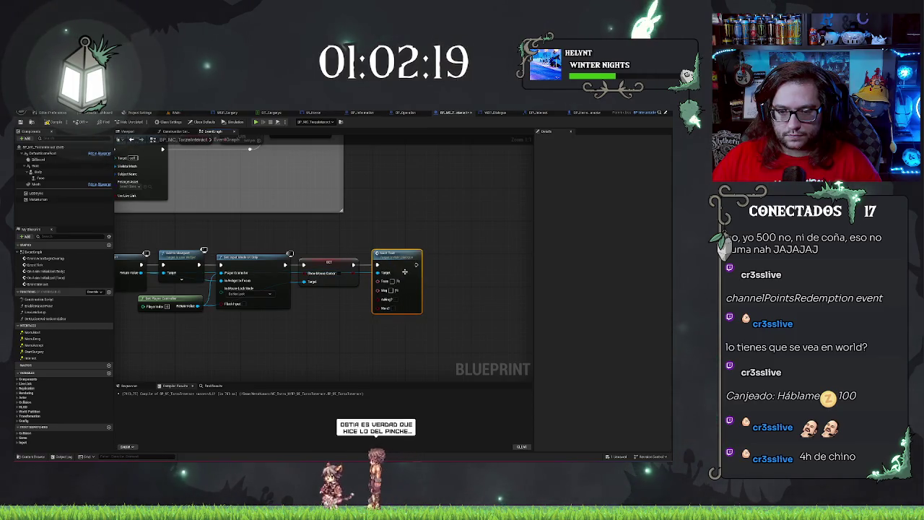
Enter 'Pausado' and adjust the Set Text node's Text and Msg field values
text(Pausa)
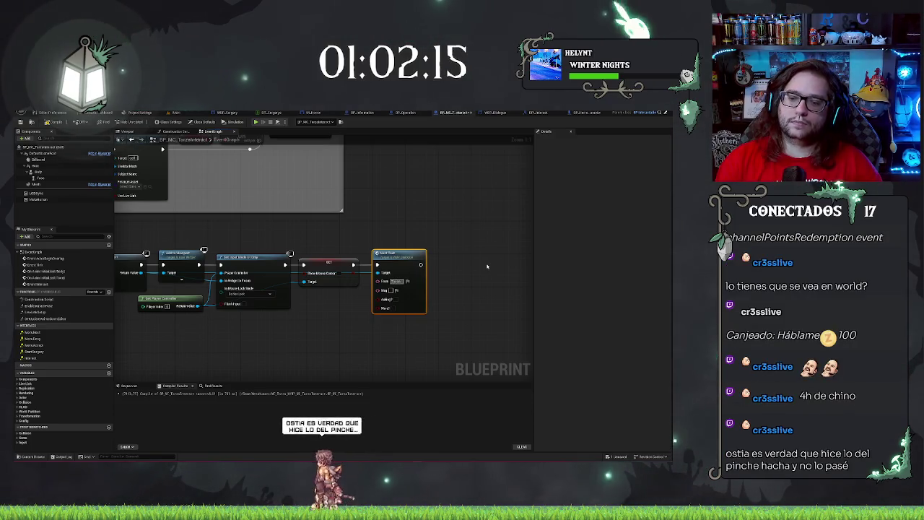
text(do)
key(BackSpace)
key(BackSpace)
key(BackSpace)
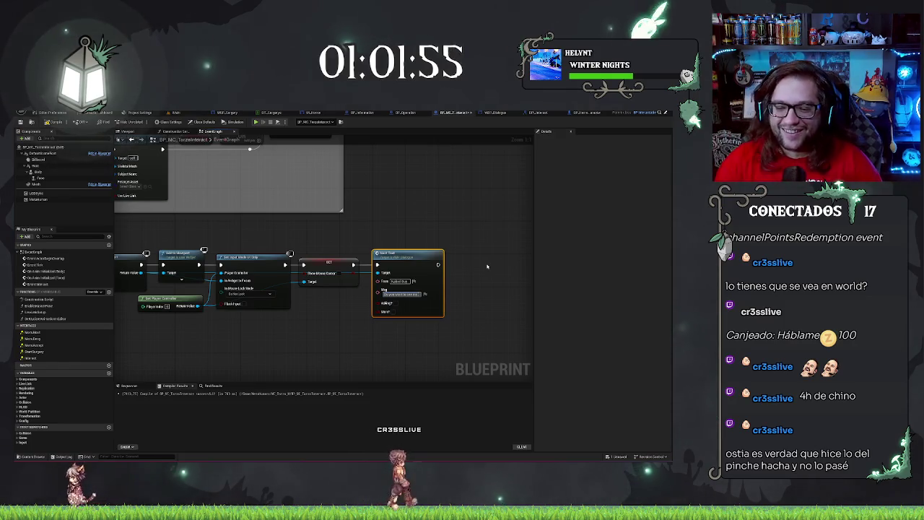
key(ctrl+z)
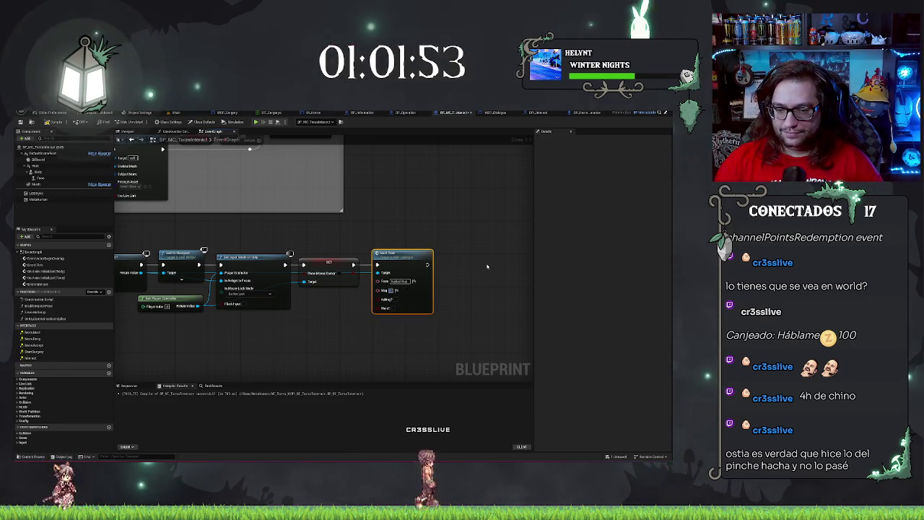
key(ctrl+y)
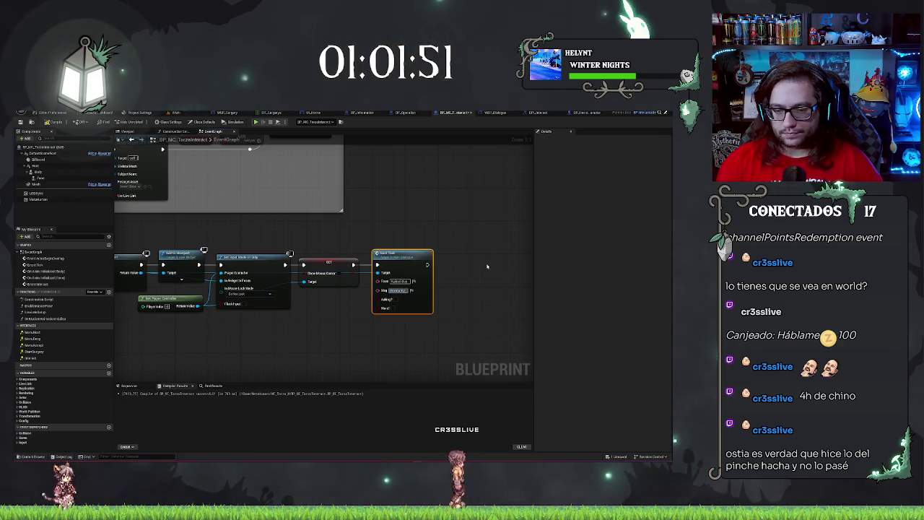
key(ctrl+z)
key(ctrl+y)
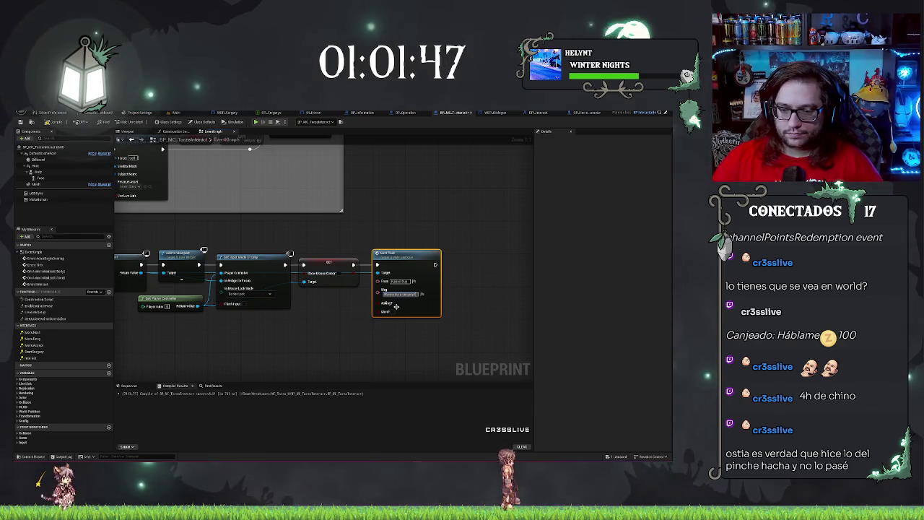
key(ctrl+z)
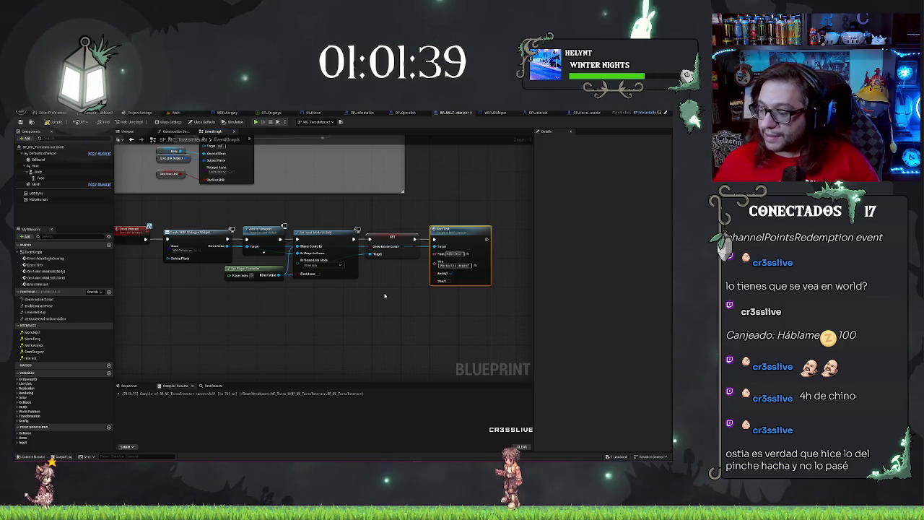
Add a SET Owner Actor node on the dialogue widget, fed by a self reference
drag(392, 309, 442, 306)
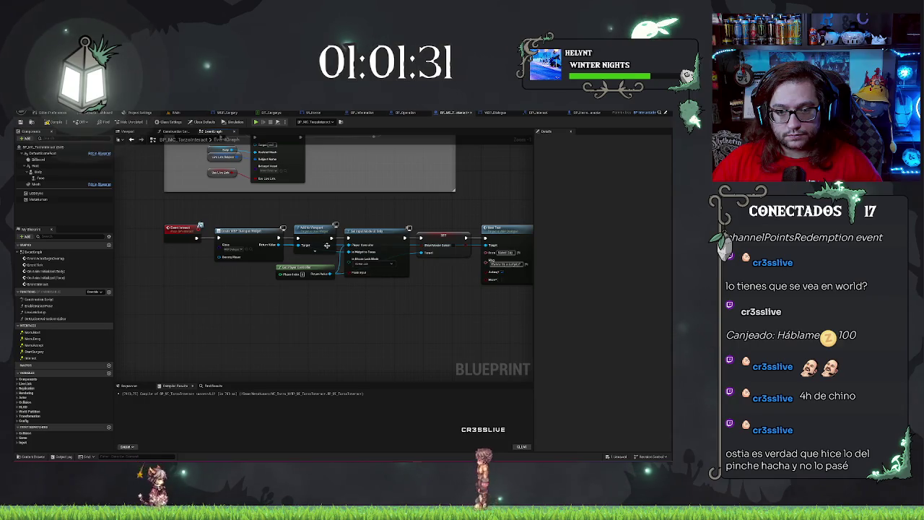
drag(279, 245, 431, 296)
text(set)
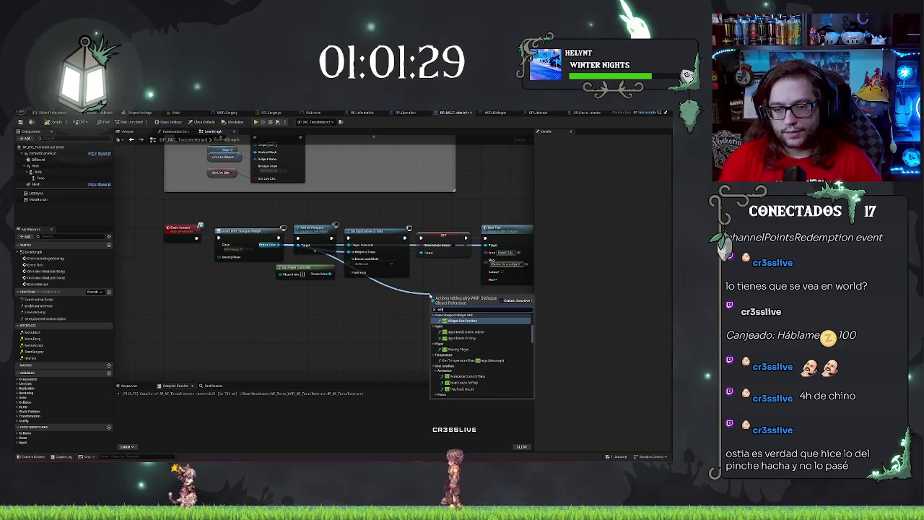
text( owner)
key(Return)
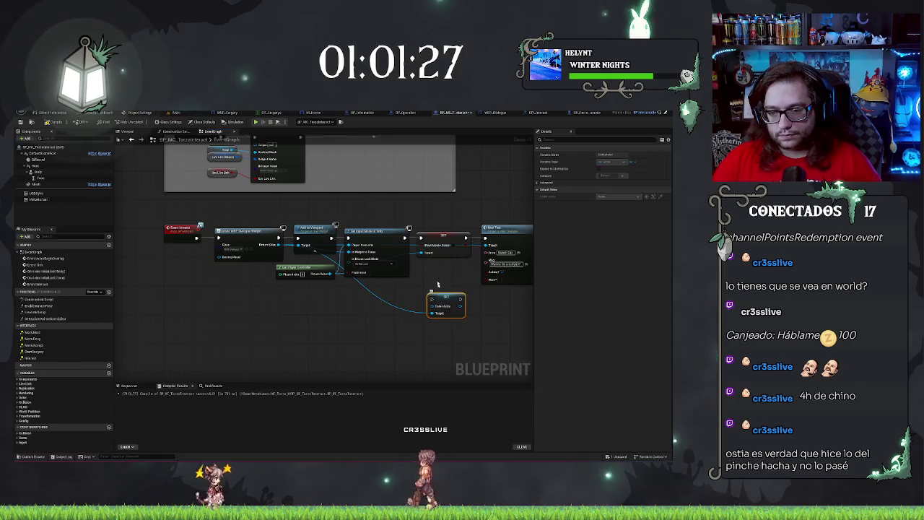
drag(432, 306, 414, 309)
text(self)
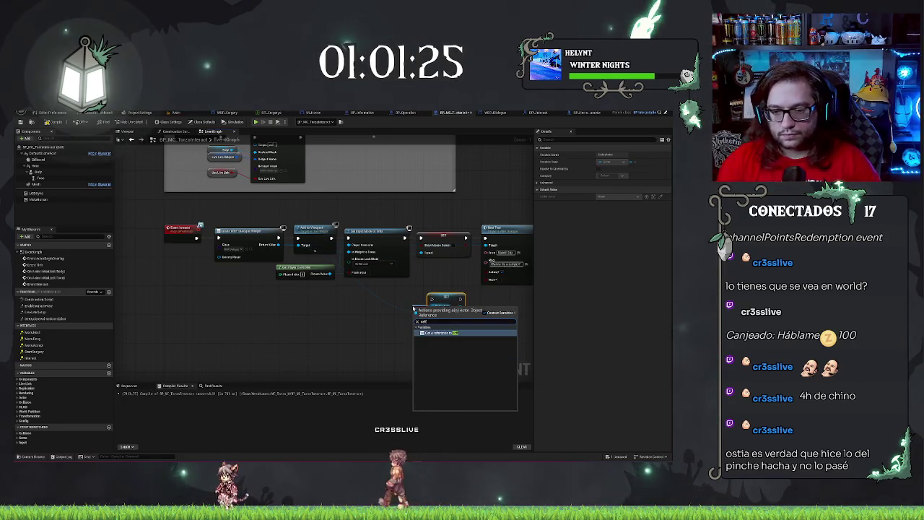
key(Return)
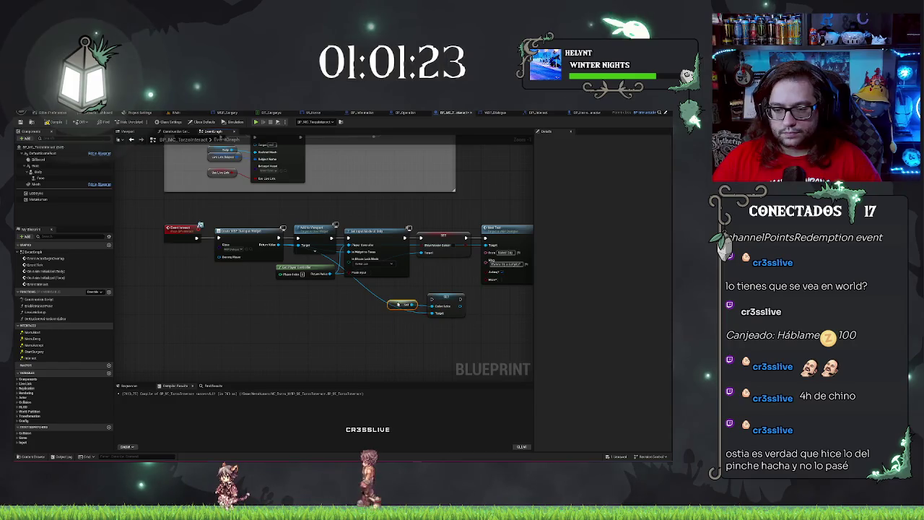
Move the Owner Actor step ahead of Set Text and wire the execution flow through it
ctrl+click(454, 298)
drag(453, 298, 379, 306)
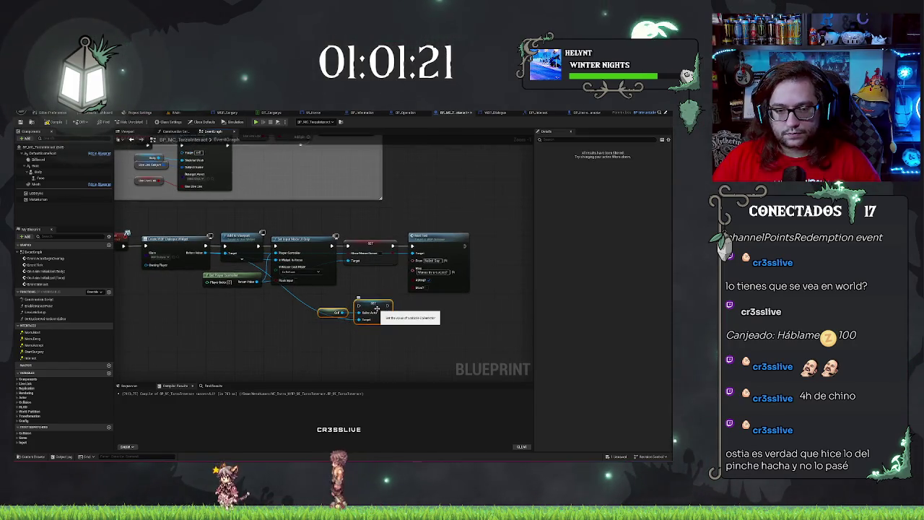
drag(433, 238, 498, 238)
mouse_move(318, 294)
mouse_down()
mouse_move(397, 327)
mouse_move(422, 252)
mouse_move(488, 239)
mouse_move(496, 254)
mouse_up()
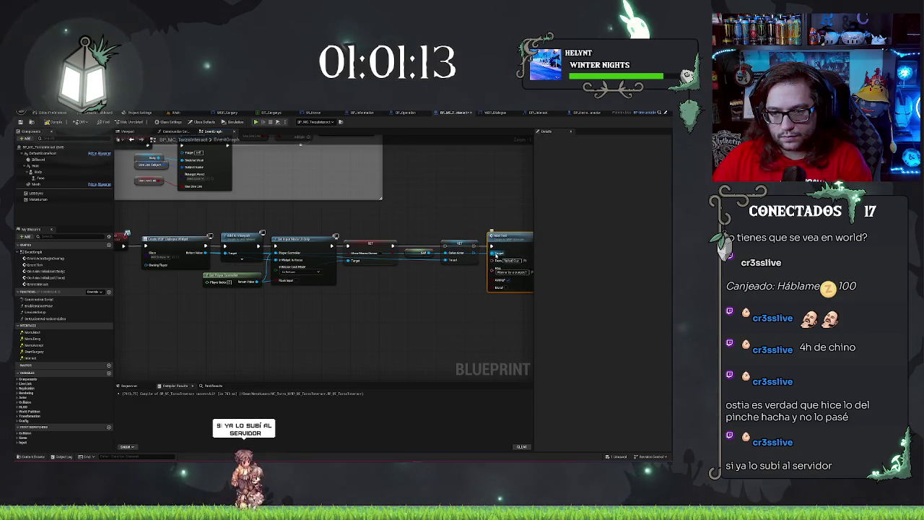
mouse_move(393, 245)
mouse_down()
mouse_move(460, 246)
mouse_move(445, 245)
mouse_up()
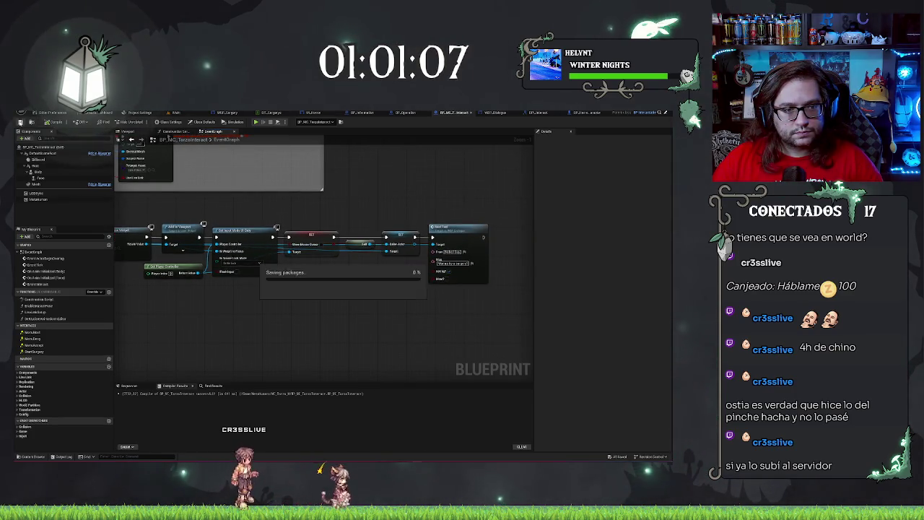
drag(303, 304, 320, 304)
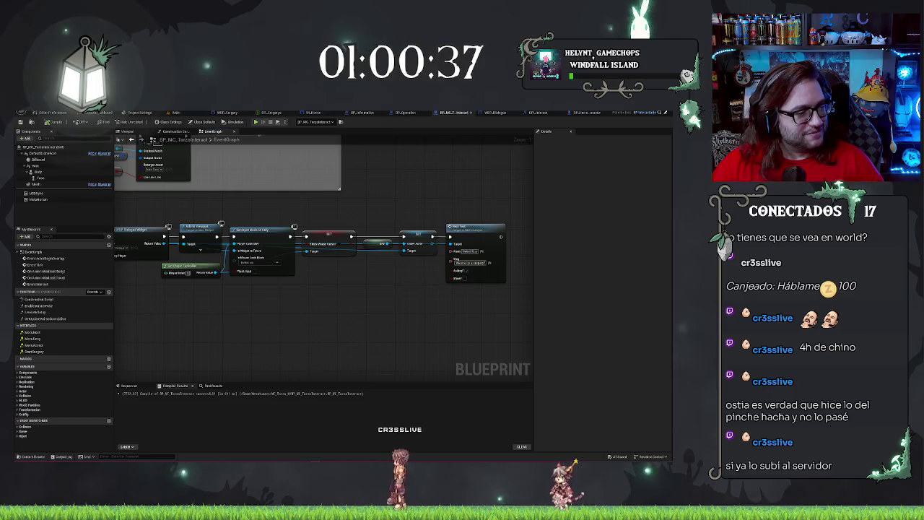
key(alt+Tab)
View the shared axe concept art full size in Discord, zoom it, then close it
click(175, 392)
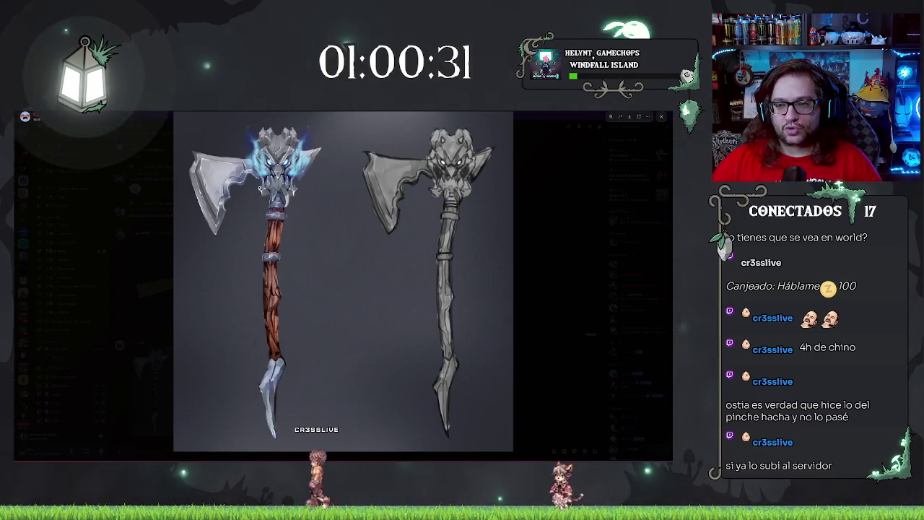
scroll(284, 145, up, 3)
scroll(285, 144, down, 3)
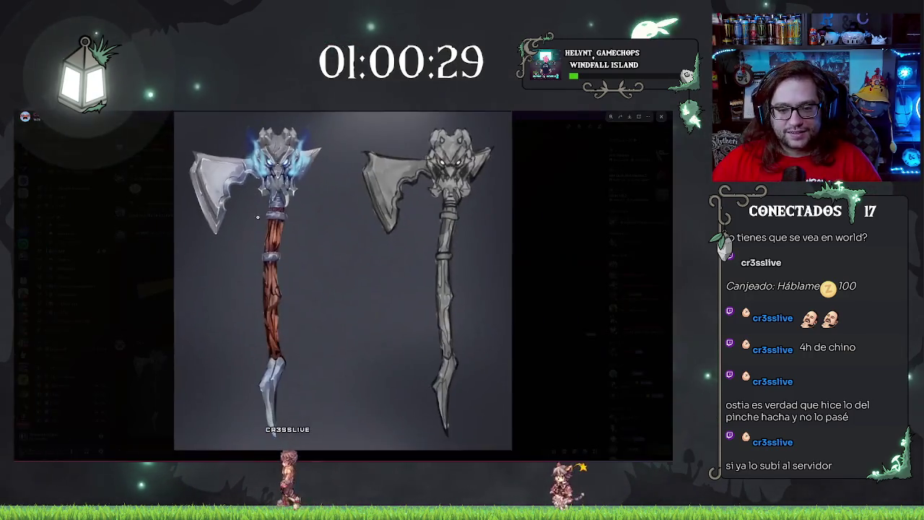
click(534, 211)
key(alt+Tab)
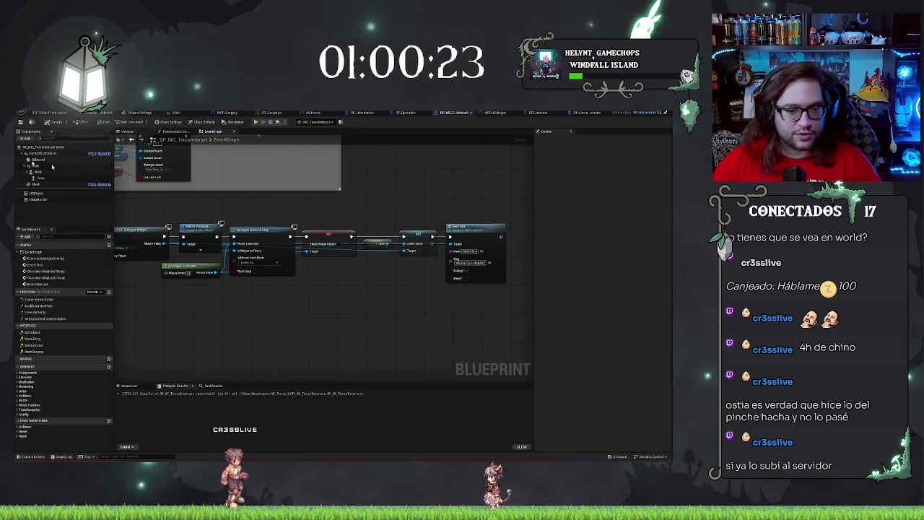
Add MenuAccept and MenuDeny events, then pan back to the widget-creation node chain
mouse_move(359, 291)
mouse_down()
mouse_move(332, 290)
mouse_move(338, 316)
mouse_move(353, 319)
mouse_up()
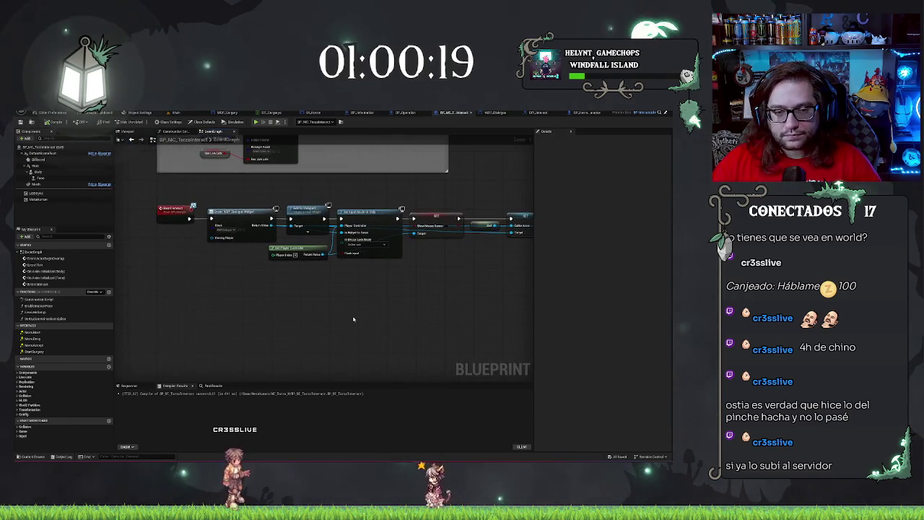
double_click(38, 348)
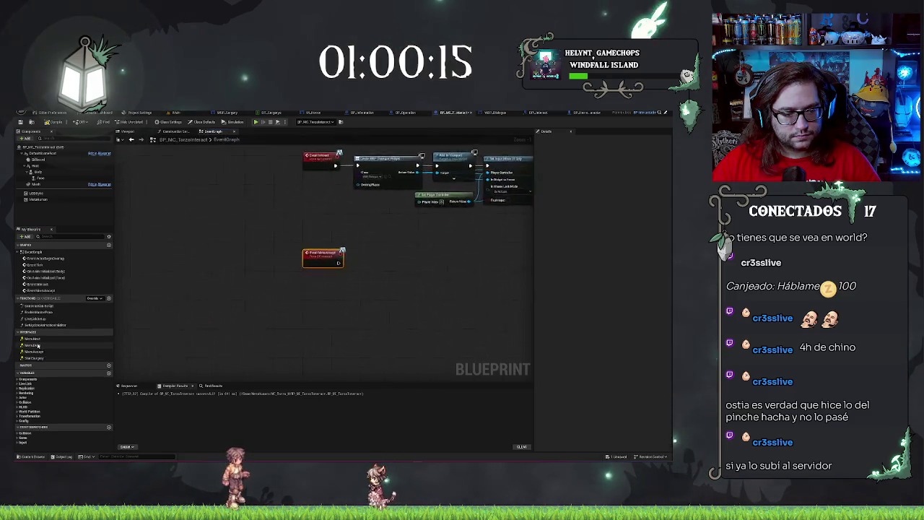
double_click(36, 339)
drag(279, 177, 263, 331)
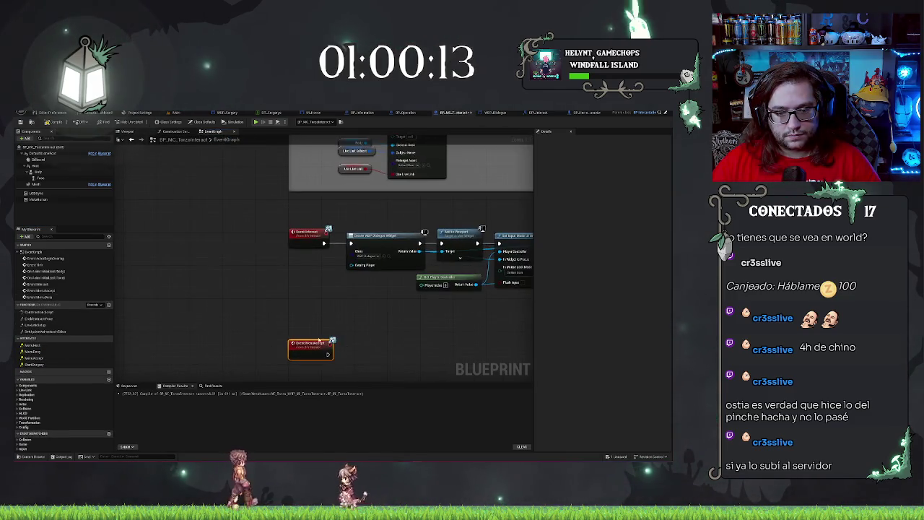
drag(316, 344, 316, 301)
drag(386, 325, 351, 291)
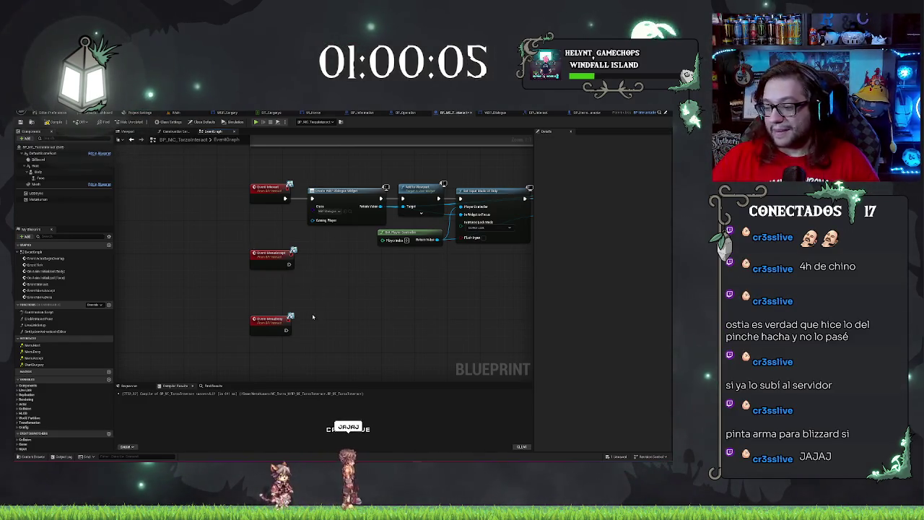
drag(323, 318, 285, 297)
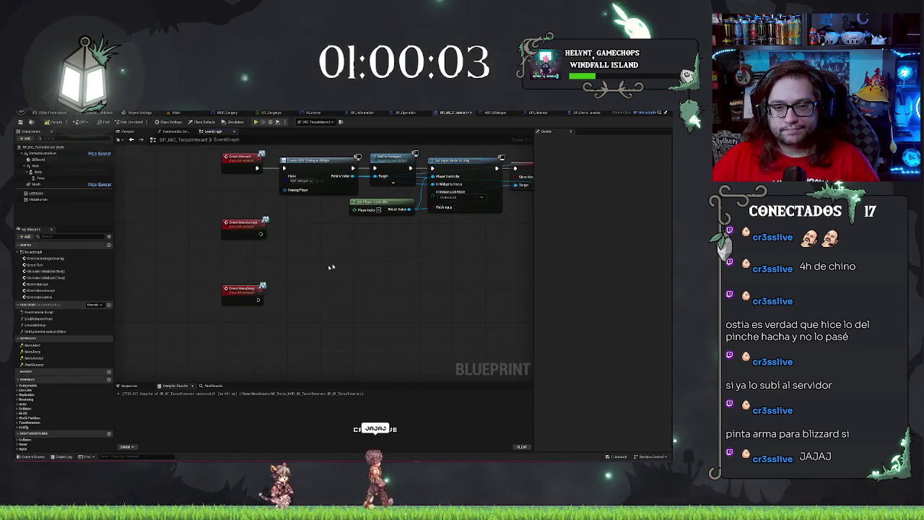
drag(330, 267, 293, 244)
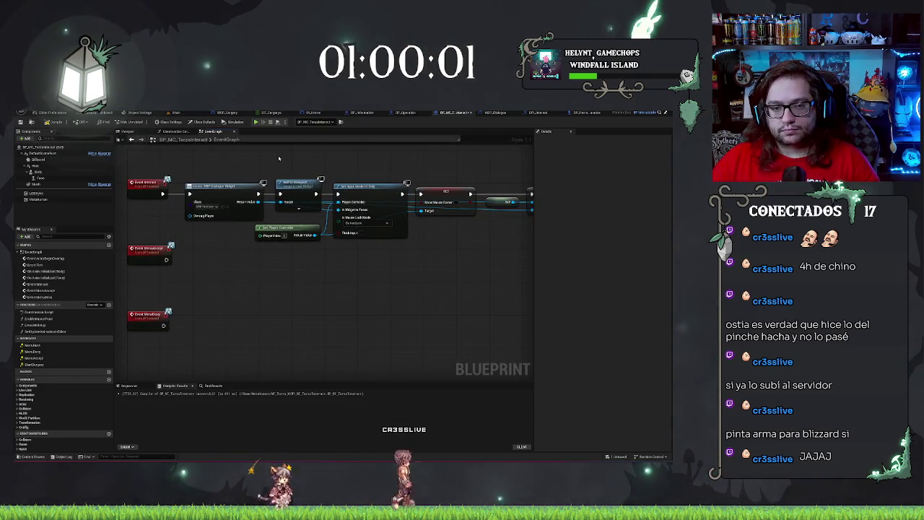
drag(235, 307, 261, 302)
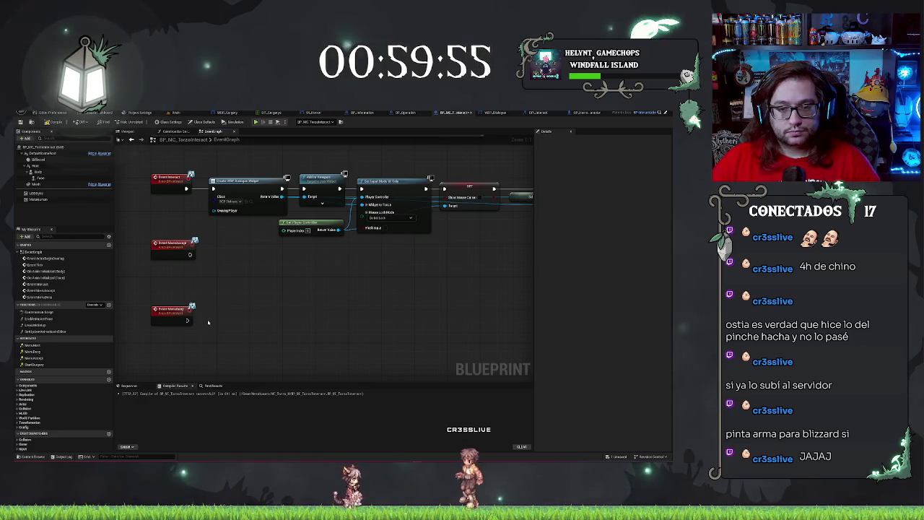
drag(319, 153, 271, 188)
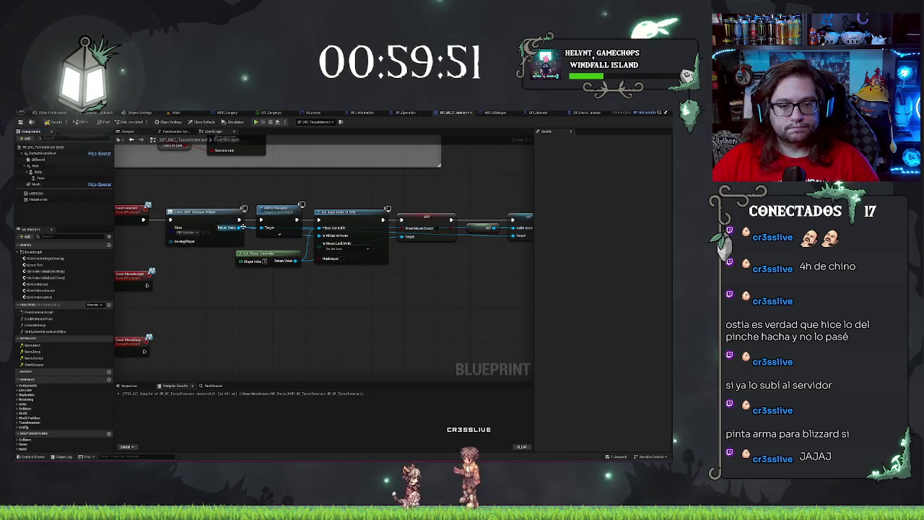
Promote the created widget's Return Value to a new variable named Dialogue
drag(269, 311, 269, 311)
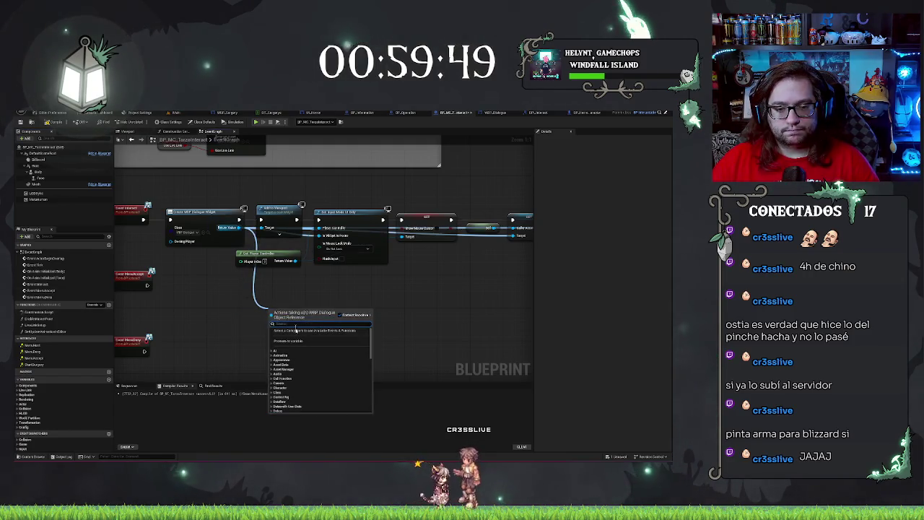
click(295, 340)
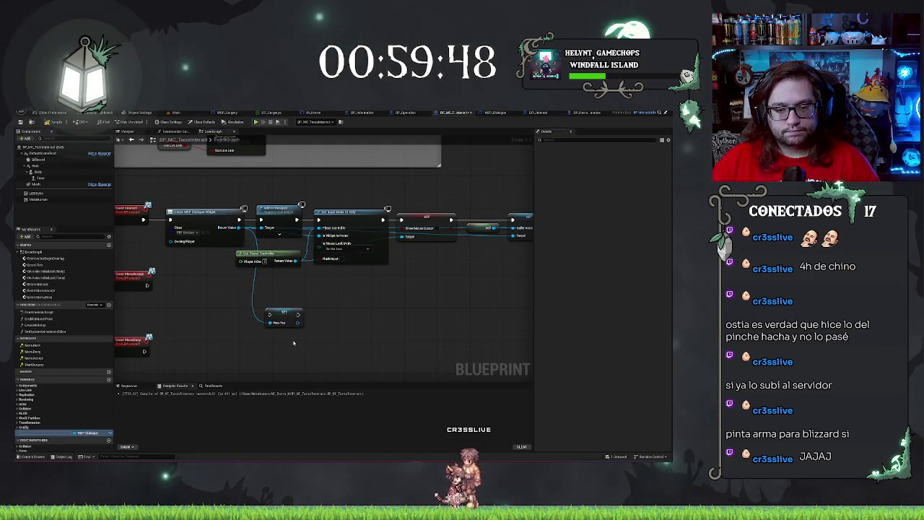
click(286, 312)
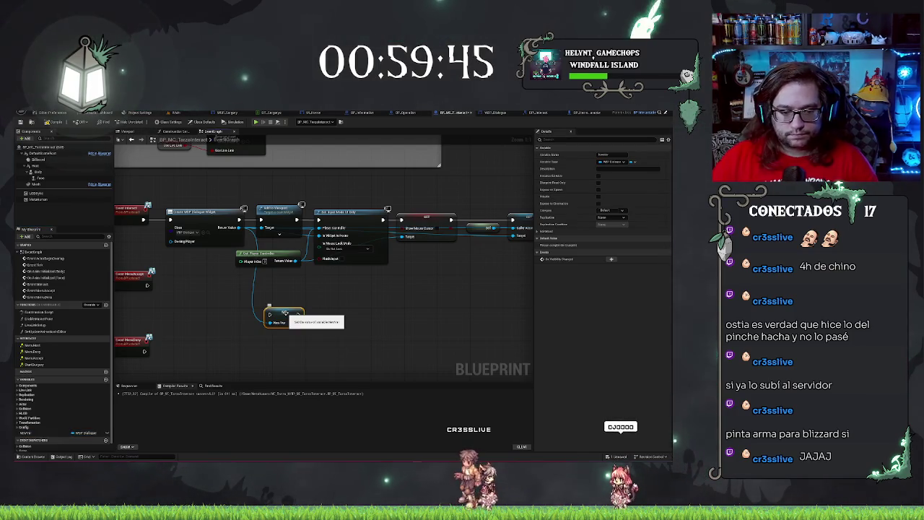
text(Dialogue)
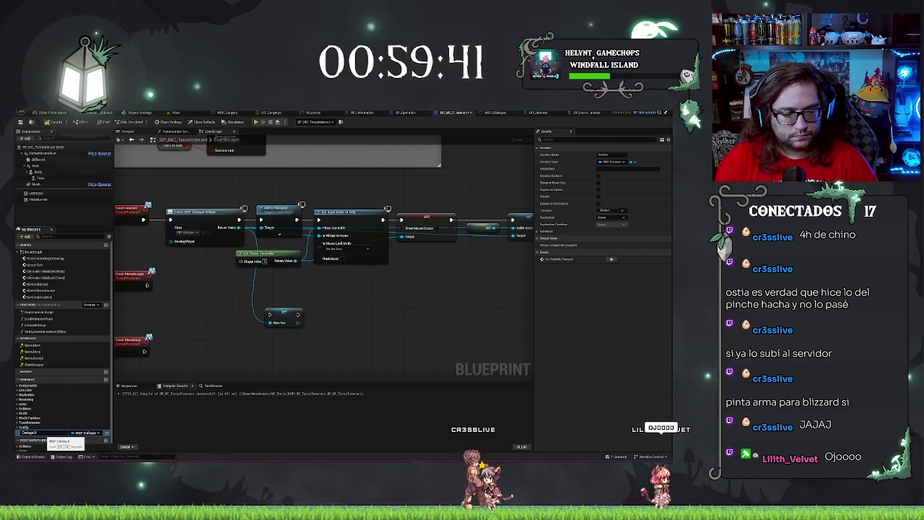
key(Return)
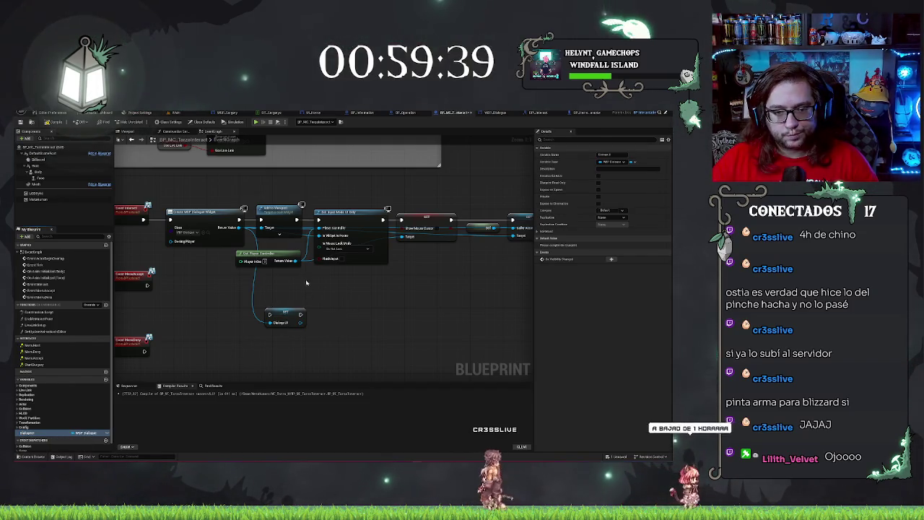
Wire the Dialogue SET node from the widget's Return Value into Add to Viewport's Target
drag(286, 311, 270, 294)
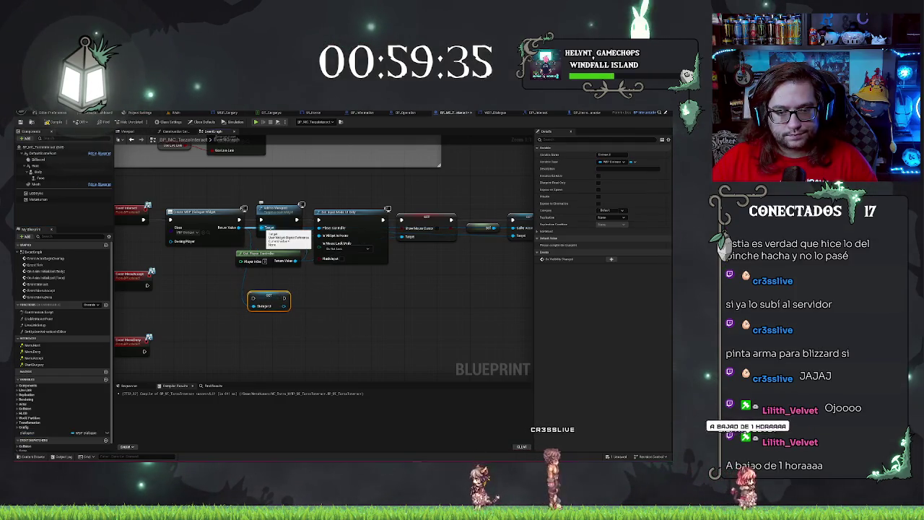
drag(262, 230, 259, 234)
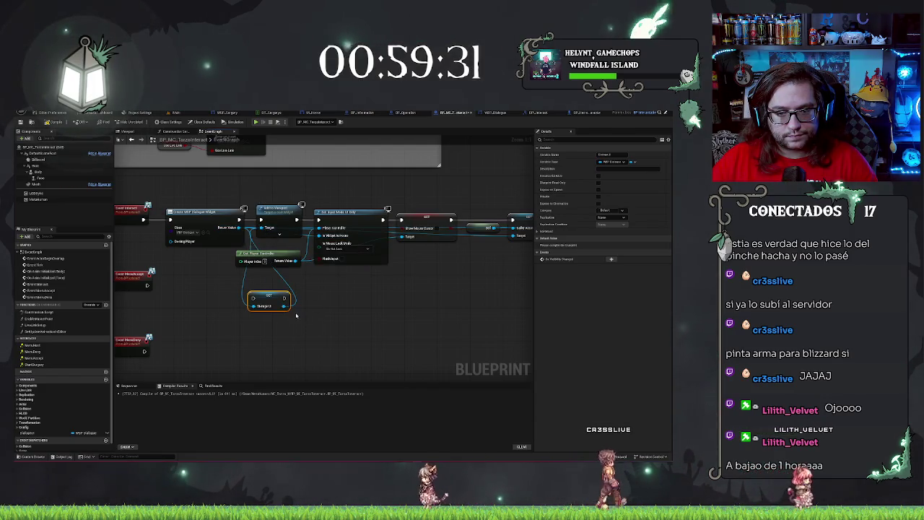
drag(239, 228, 253, 299)
drag(322, 297, 323, 308)
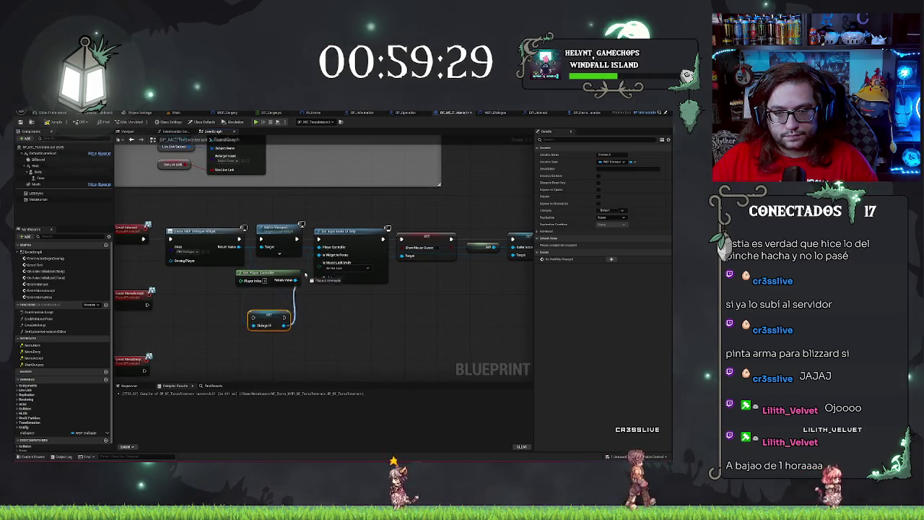
drag(407, 315, 382, 315)
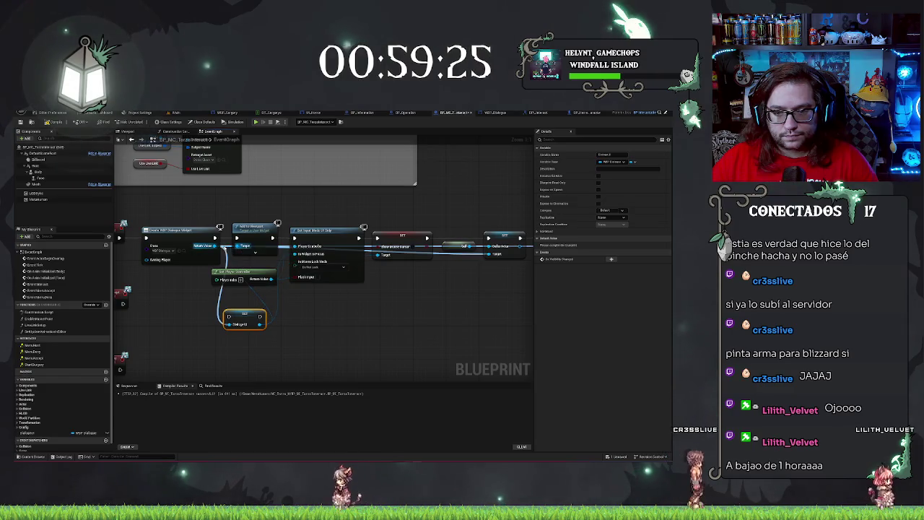
Push the downstream nodes right and insert the Dialogue SET node into the execution chain
mouse_move(422, 297)
mouse_down()
mouse_move(300, 310)
mouse_move(350, 312)
mouse_up()
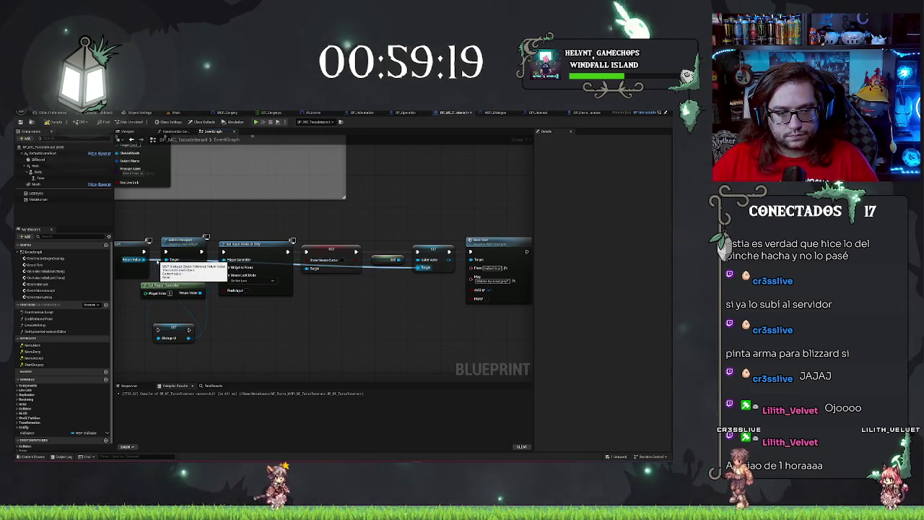
key(ctrl+z)
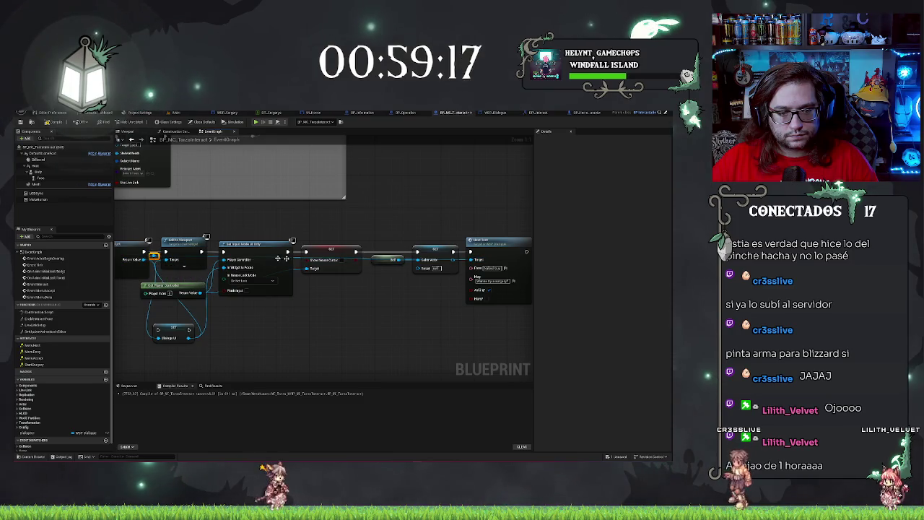
key(ctrl+z)
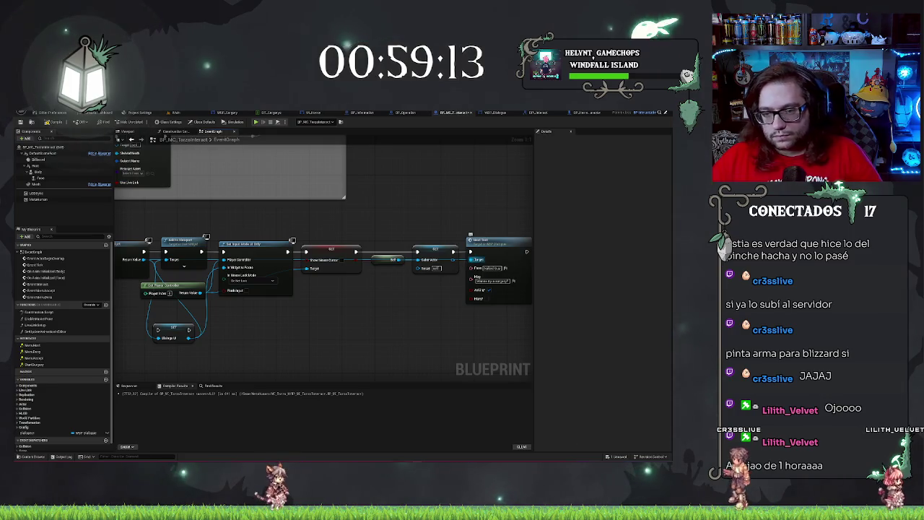
drag(365, 316, 408, 319)
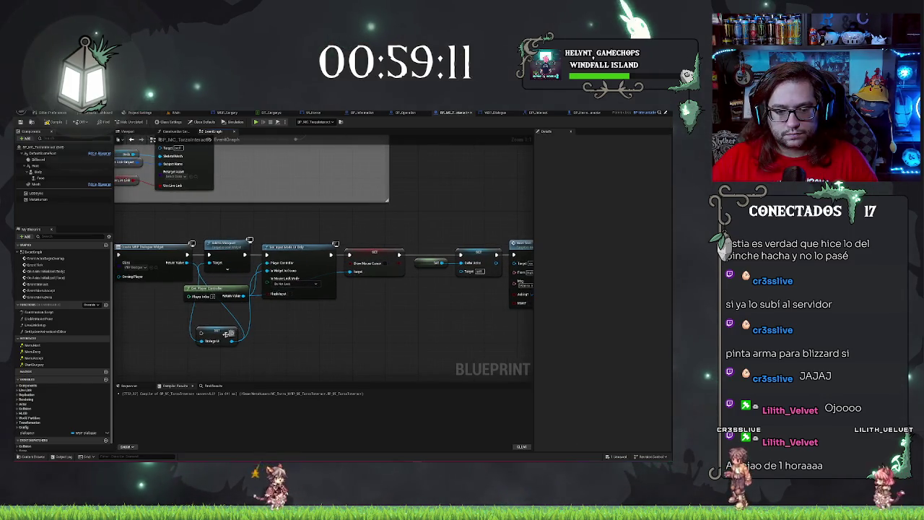
drag(230, 224, 462, 314)
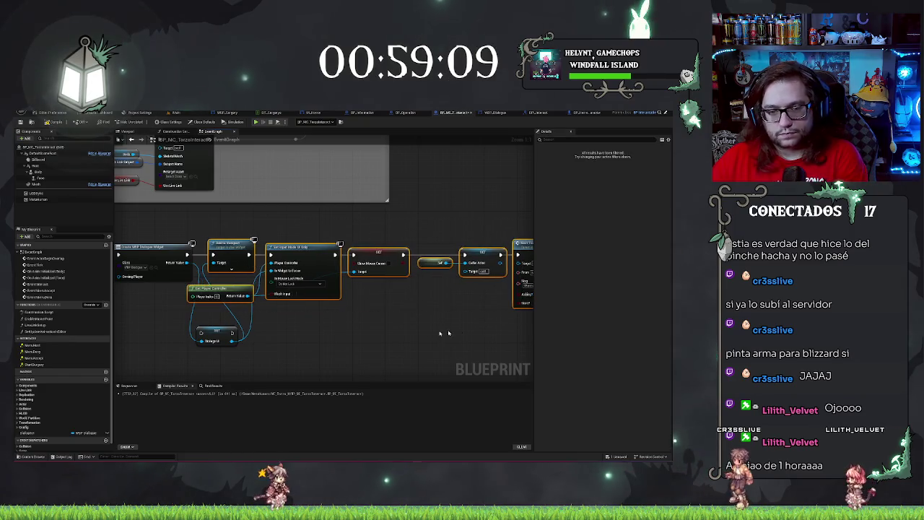
drag(289, 249, 329, 249)
mouse_move(221, 325)
mouse_down()
mouse_move(222, 254)
mouse_move(206, 255)
mouse_up()
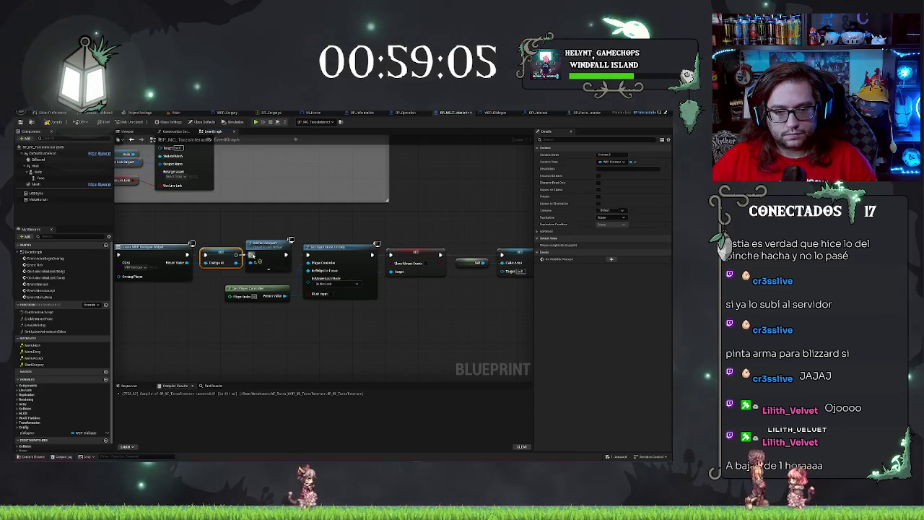
Connect the stored Dialogue widget to the rightmost node's Target input
drag(245, 230, 513, 334)
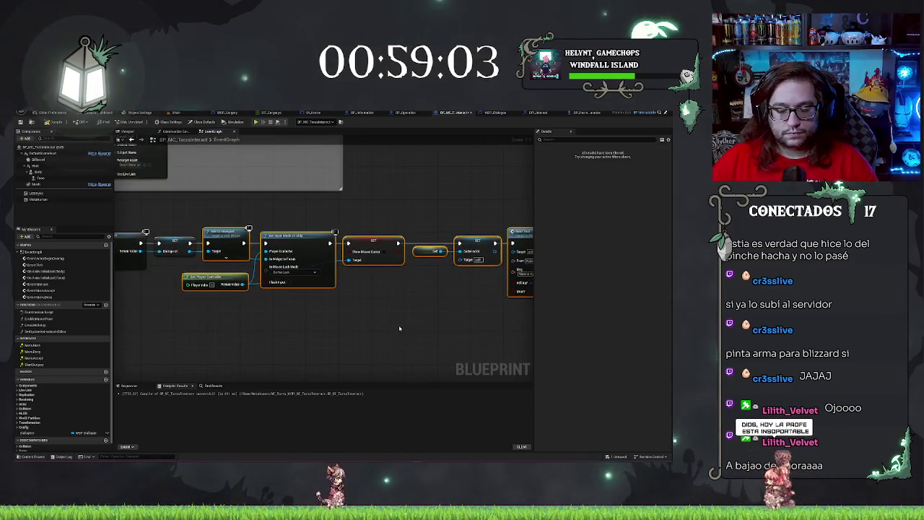
click(379, 326)
drag(381, 326, 417, 338)
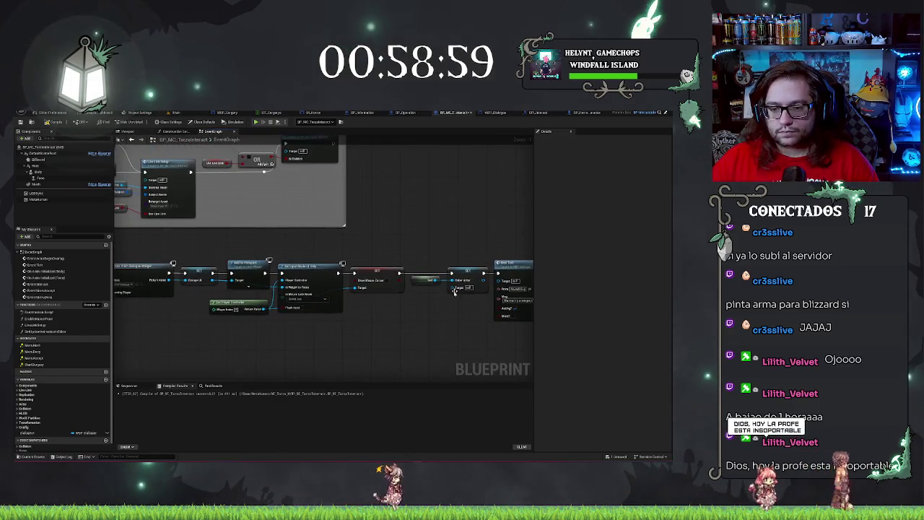
drag(453, 287, 316, 287)
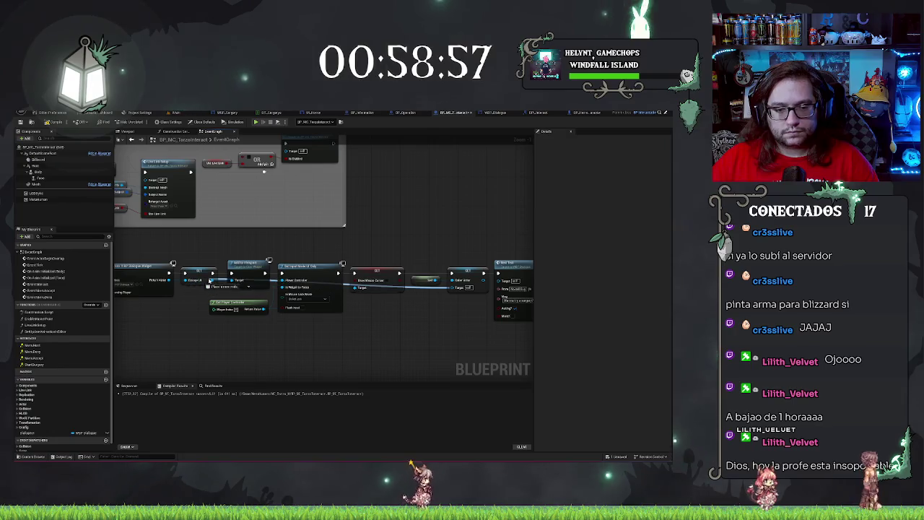
mouse_move(214, 282)
mouse_down()
mouse_move(288, 285)
mouse_move(433, 318)
mouse_move(503, 281)
mouse_up()
mouse_move(468, 330)
mouse_down()
mouse_move(399, 338)
mouse_move(404, 317)
mouse_up()
drag(302, 322, 325, 324)
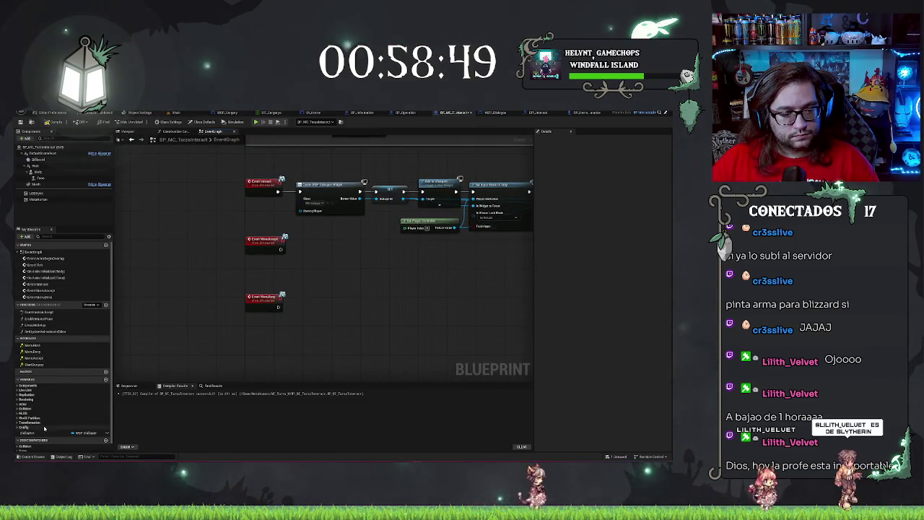
Add a Remove from Parent node on the Dialogue getter, triggered by Event MenuDeny
drag(31, 434, 316, 310)
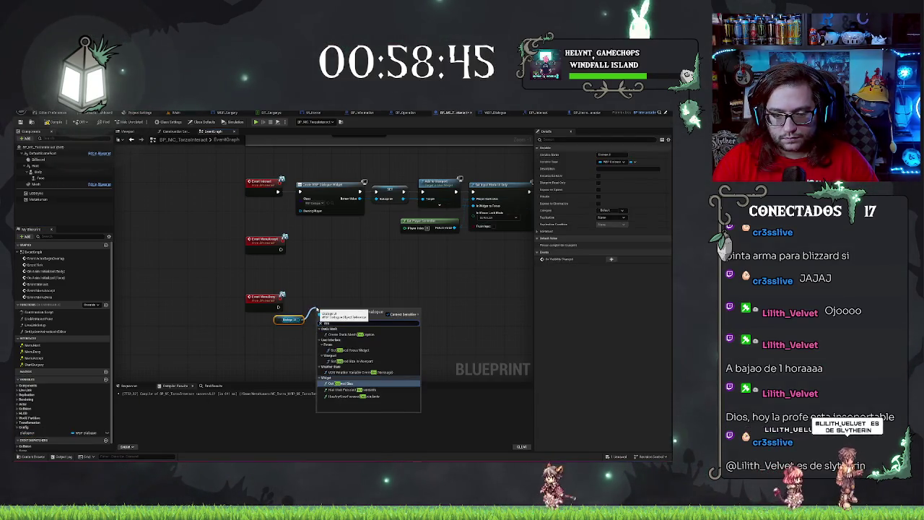
key(BackSpace)
key(BackSpace)
key(BackSpace)
text(remove)
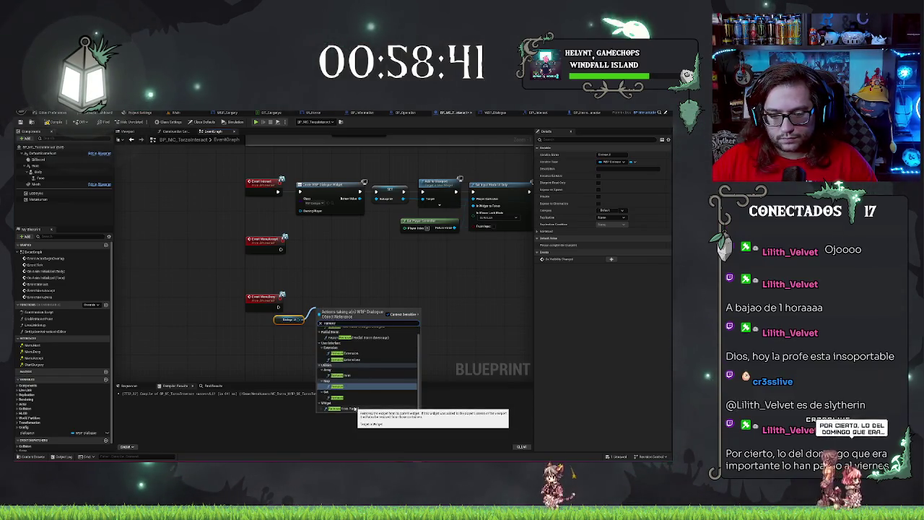
click(357, 408)
mouse_move(344, 331)
mouse_down()
mouse_move(344, 321)
mouse_move(278, 308)
mouse_move(285, 321)
mouse_up()
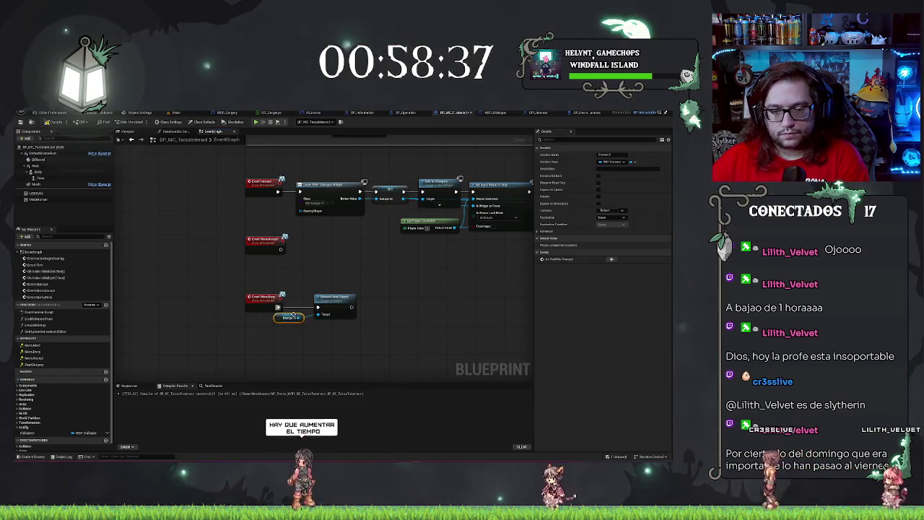
Place Remove from Parent beside MenuDeny with the Dialogue getter just below it
click(361, 335)
drag(334, 297, 314, 297)
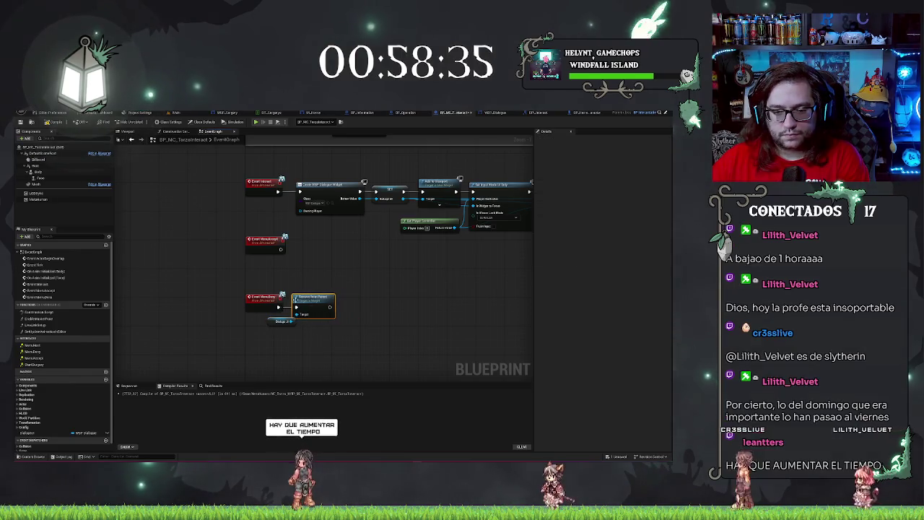
click(273, 320)
click(319, 361)
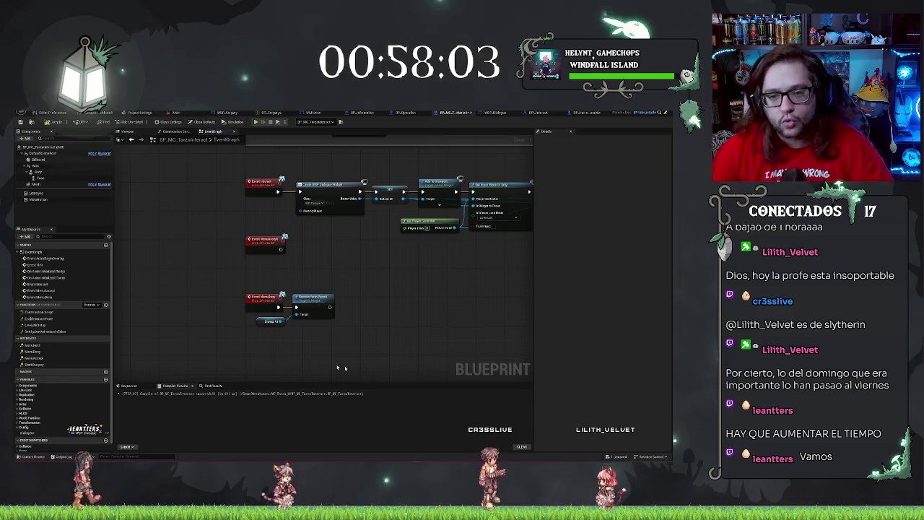
Compile (F7) and select Get Player Controller, Set Input Mode UI Only and SET ShowMouseCursor
drag(447, 274, 406, 256)
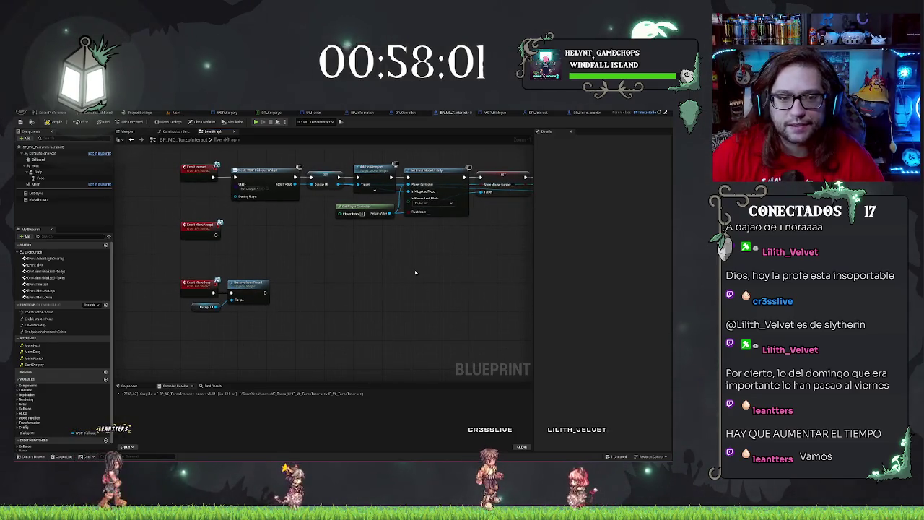
key(F7)
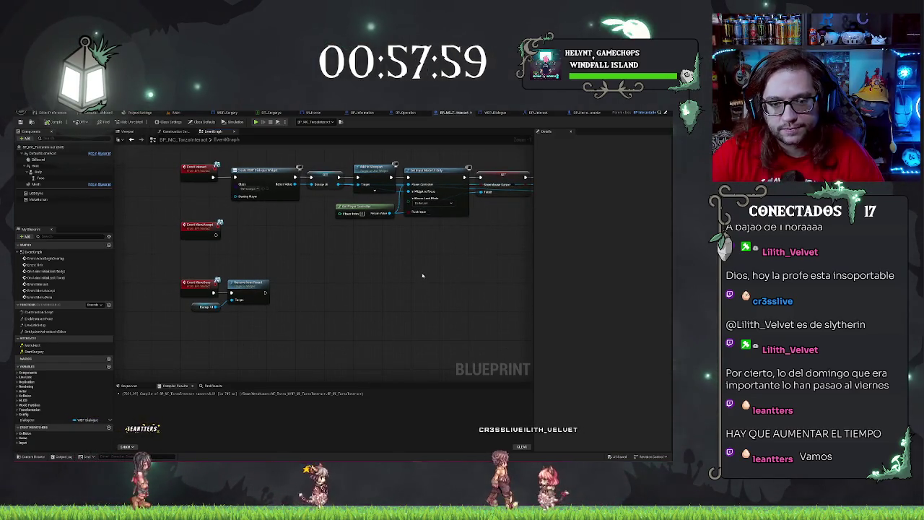
drag(306, 294, 359, 276)
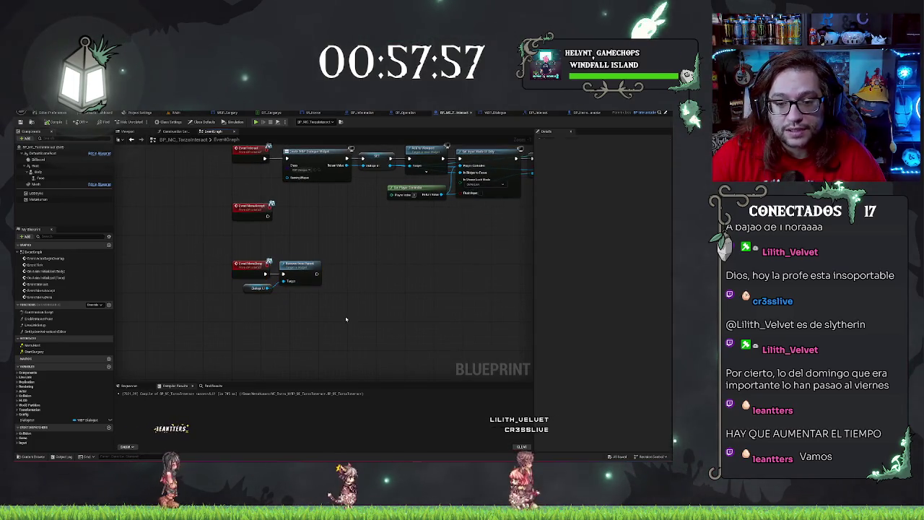
drag(256, 276, 225, 300)
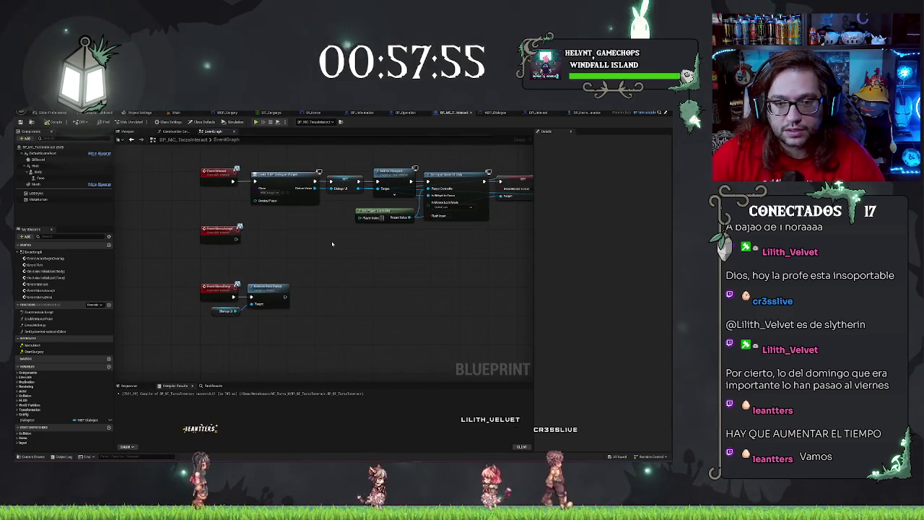
mouse_move(341, 245)
mouse_down()
mouse_move(243, 282)
mouse_move(206, 258)
mouse_up()
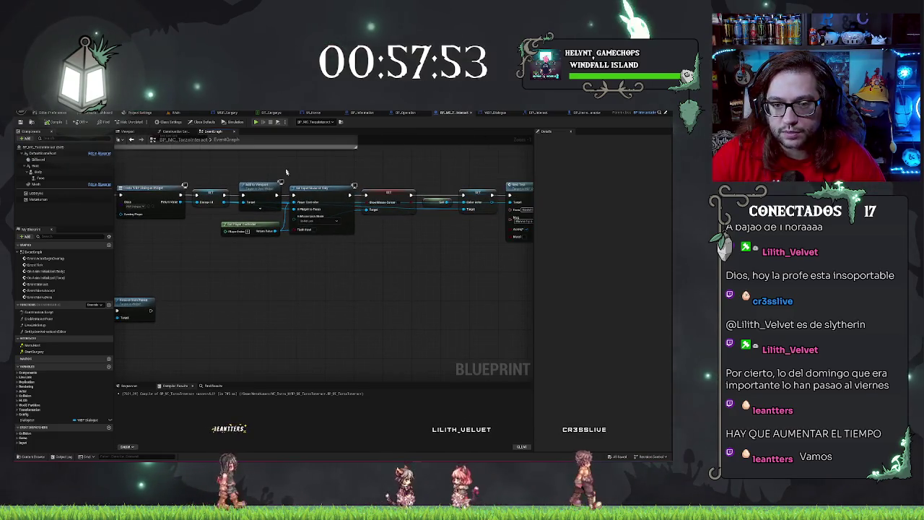
drag(242, 218, 355, 284)
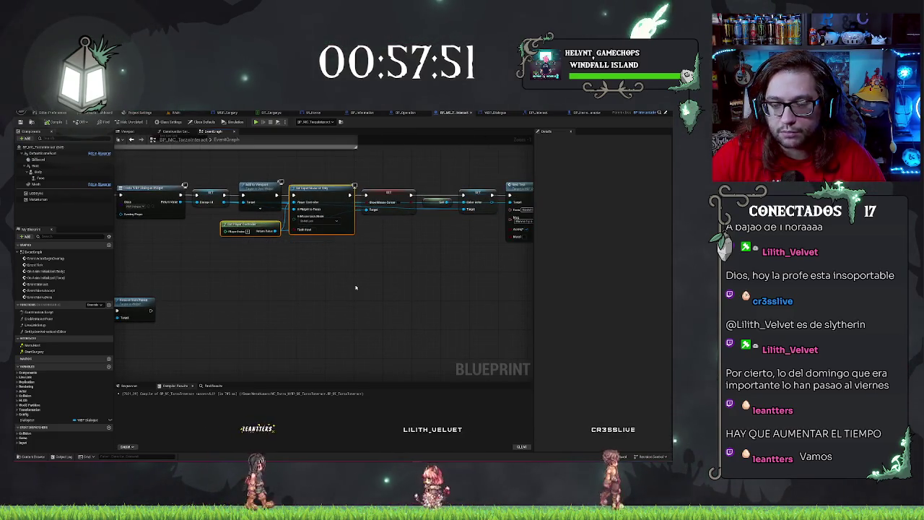
shift+click(389, 194)
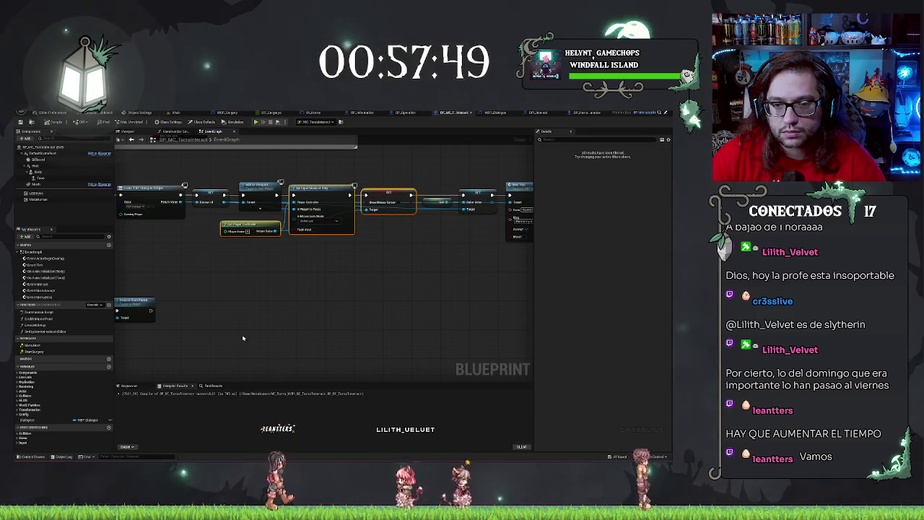
drag(379, 223, 443, 197)
Paste the nodes under MenuDeny, swapping UI Only for Set Input Mode Game Only after Remove from Parent
key(ctrl+c)
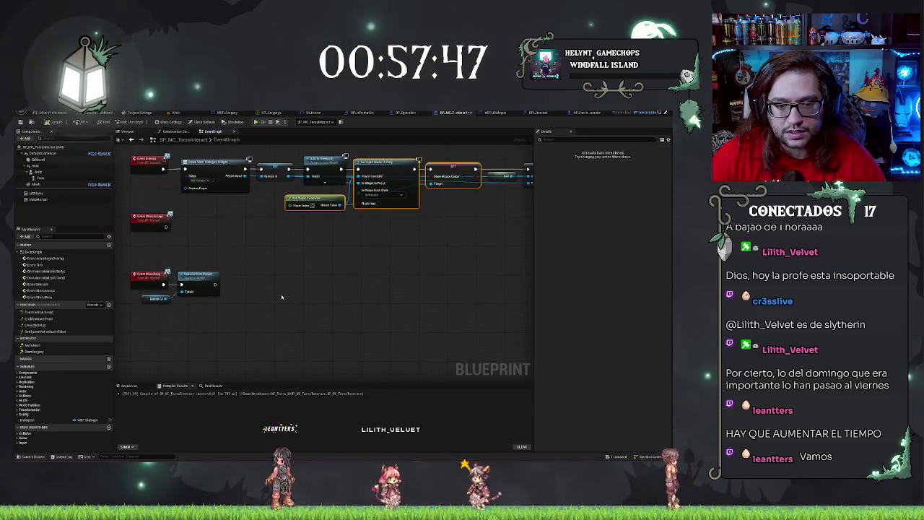
key(ctrl+v)
drag(296, 283, 216, 287)
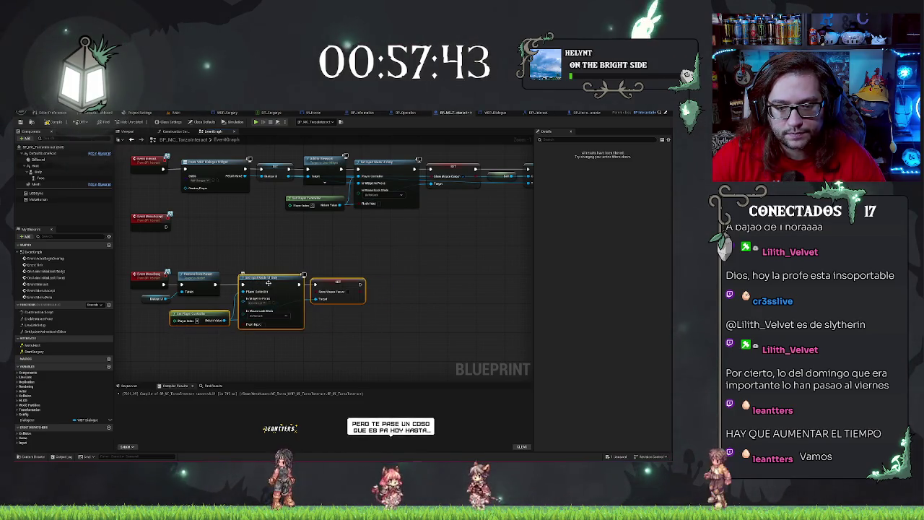
key(Delete)
drag(217, 320, 243, 285)
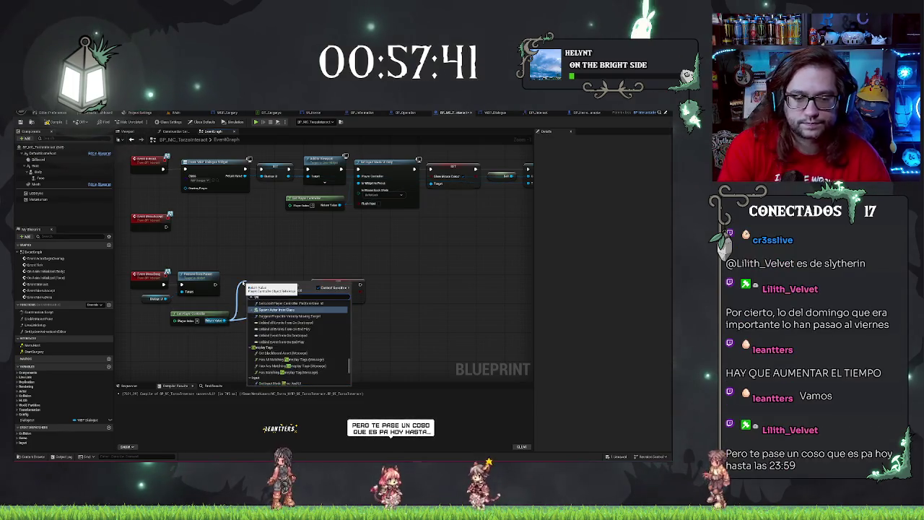
text(only)
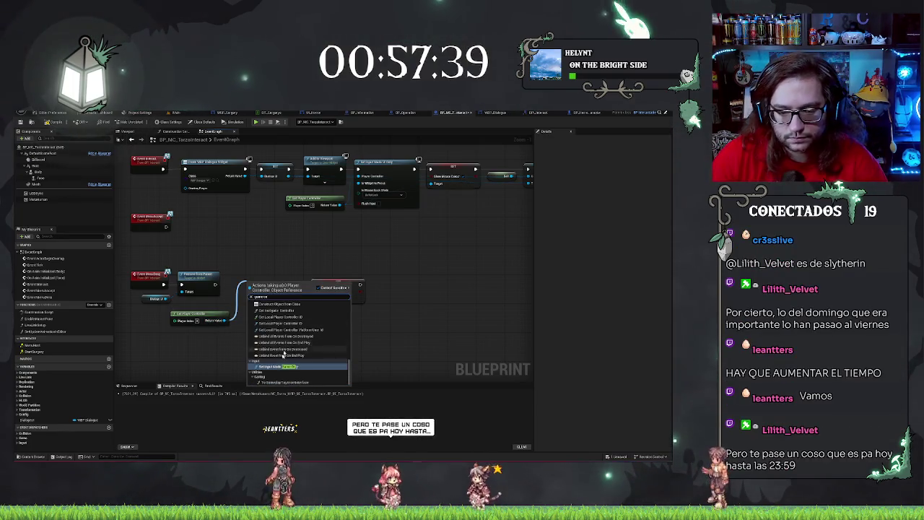
click(278, 367)
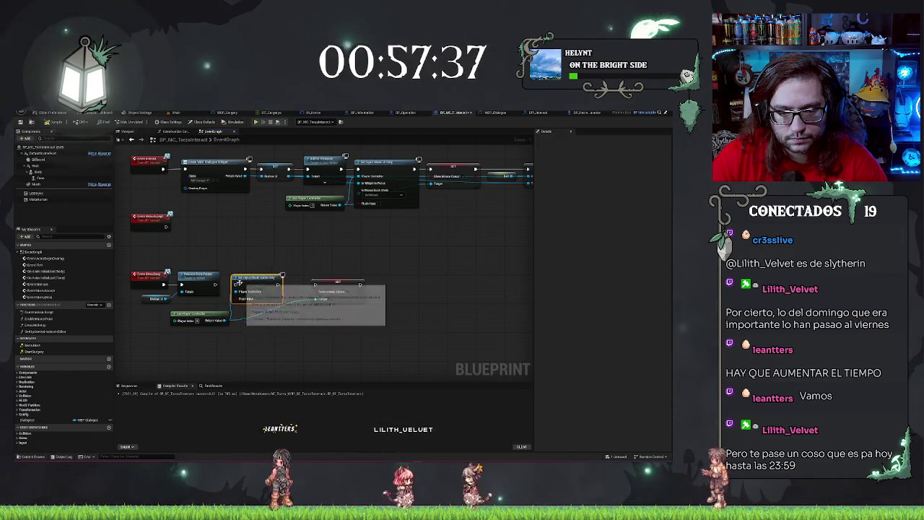
drag(236, 283, 217, 290)
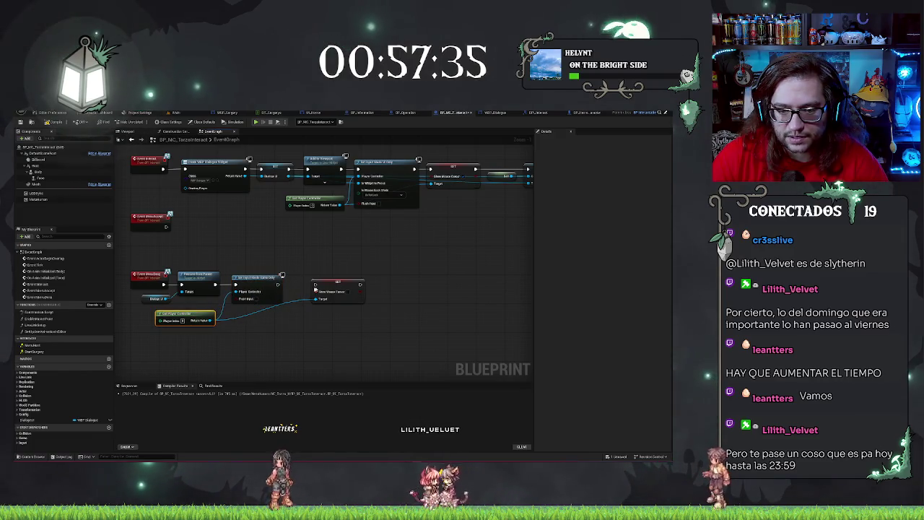
Tidy the Show Mouse Cursor node position and save the blueprint
drag(358, 301, 348, 301)
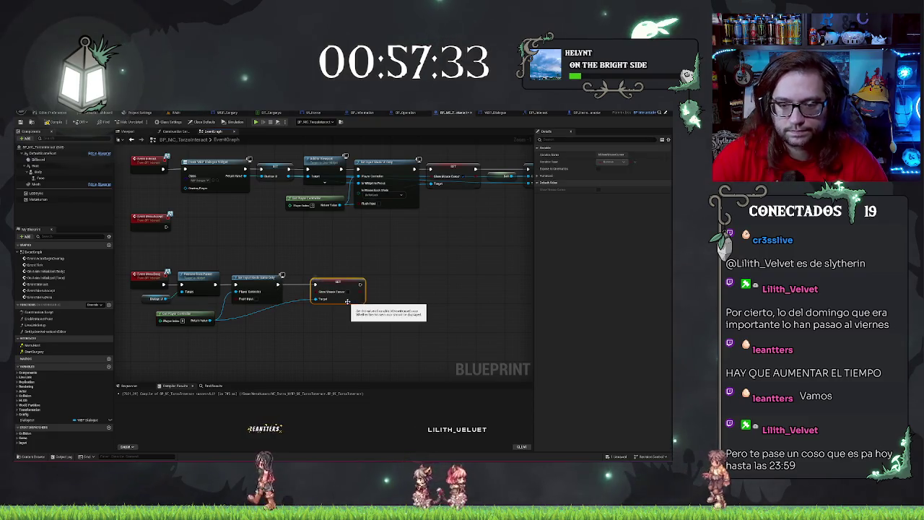
click(413, 309)
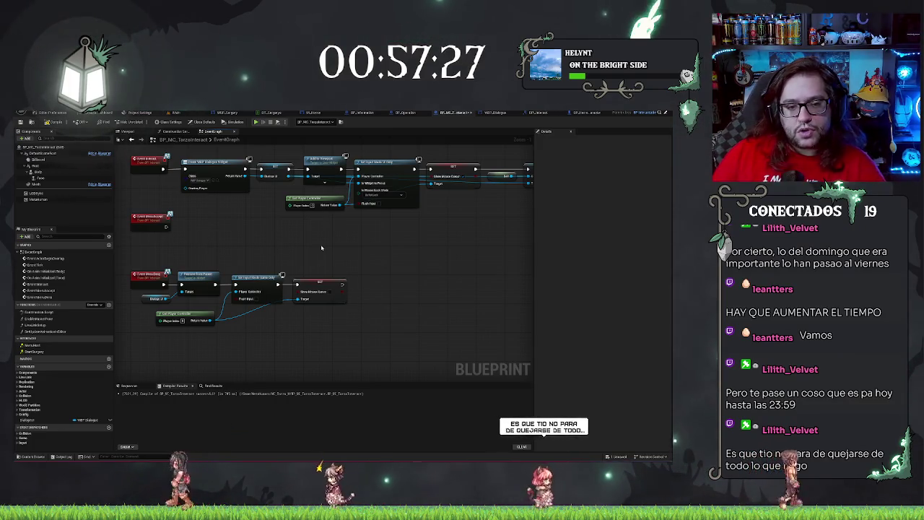
drag(320, 265, 409, 296)
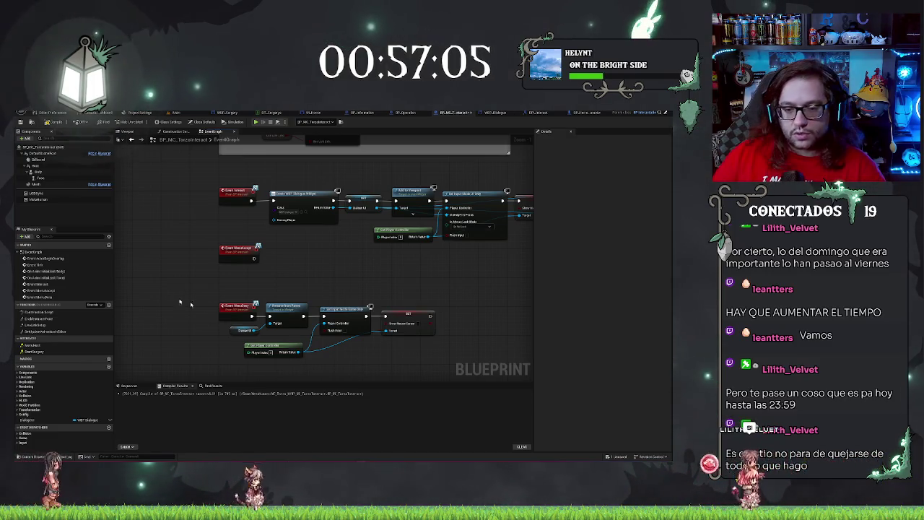
scroll(462, 264, up, 2)
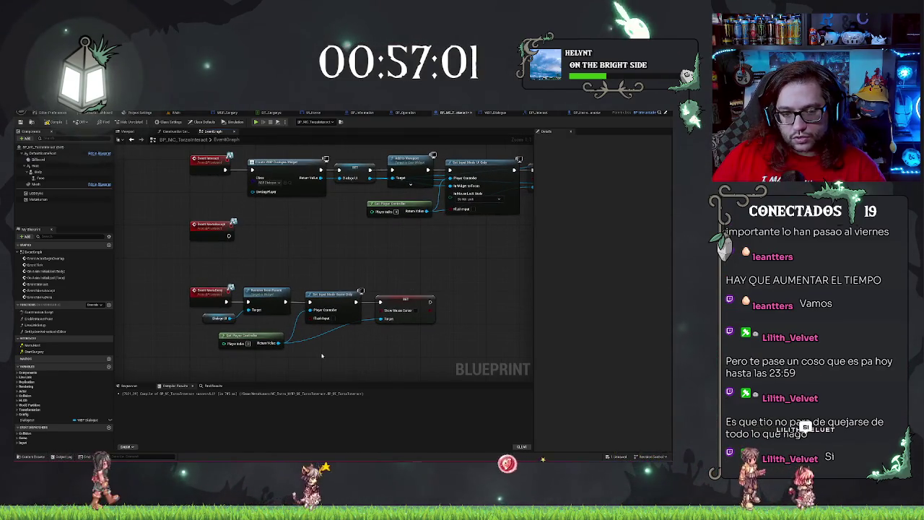
drag(488, 332, 418, 354)
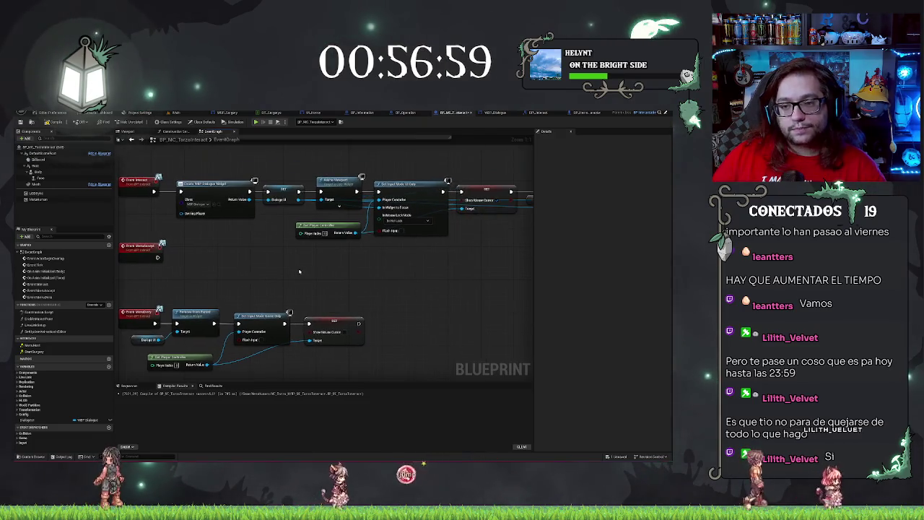
key(ctrl+s)
drag(303, 267, 372, 256)
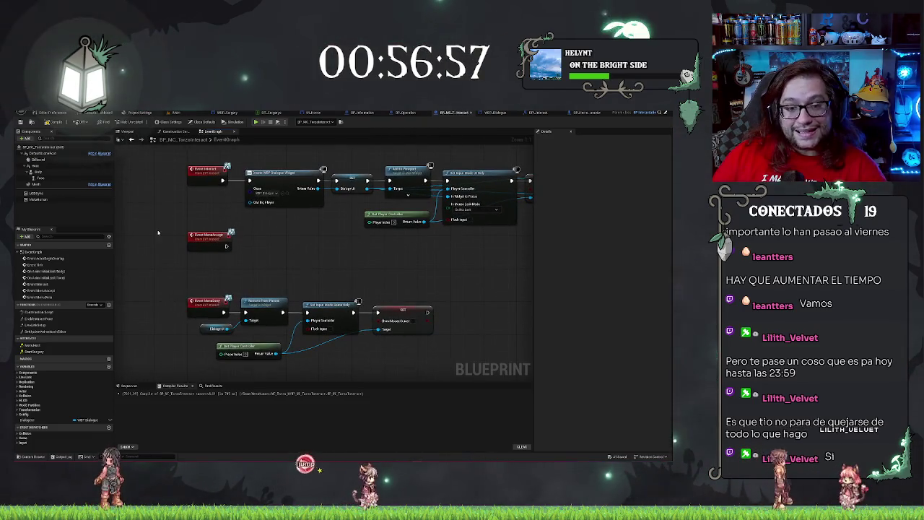
drag(209, 241, 209, 245)
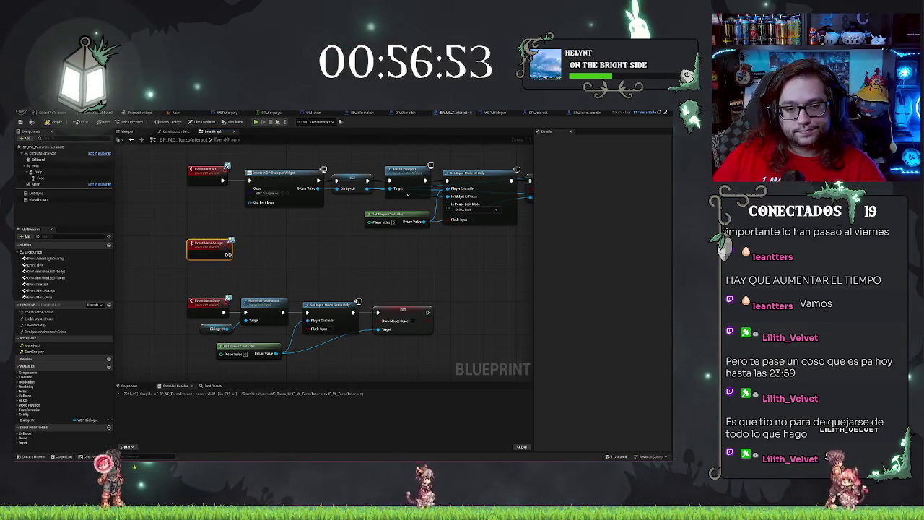
From MenuAccept, spawn the operation blueprint actor and call Start Dialogue on it
drag(227, 254, 259, 258)
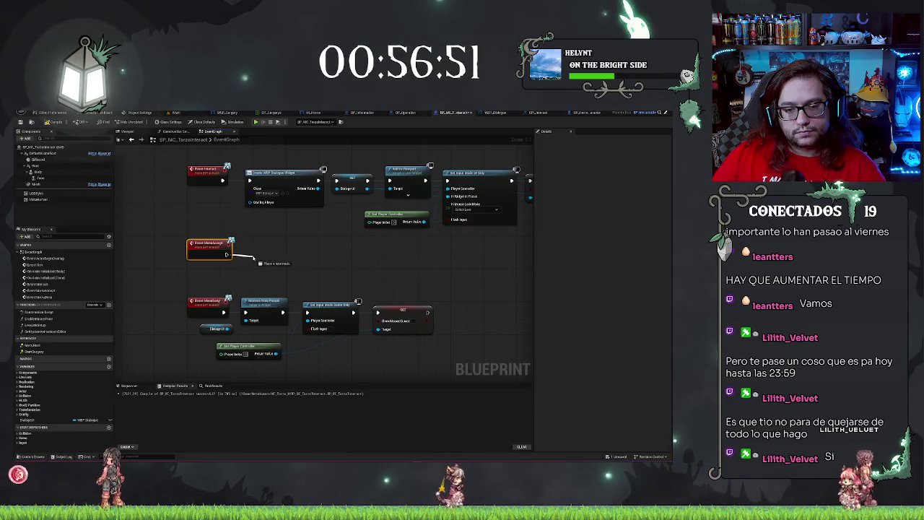
drag(254, 256, 289, 250)
text(spawn actor)
key(Return)
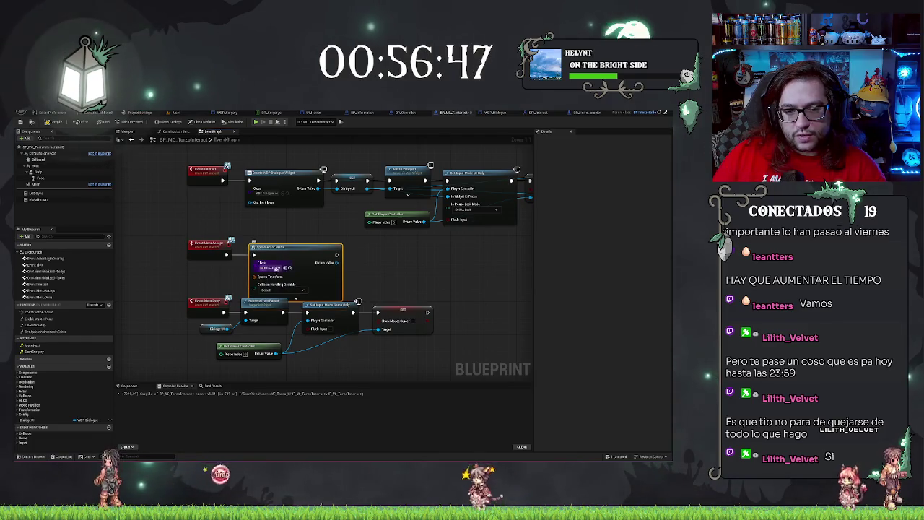
click(275, 269)
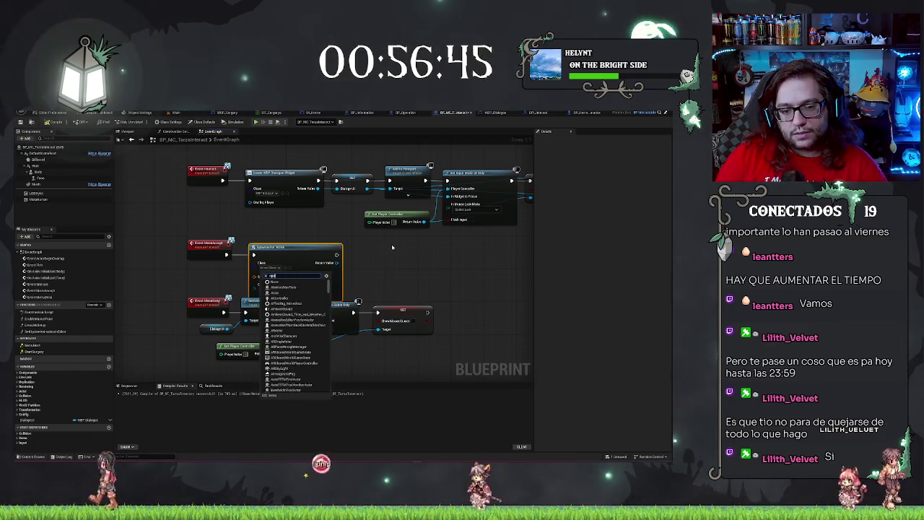
text(c)
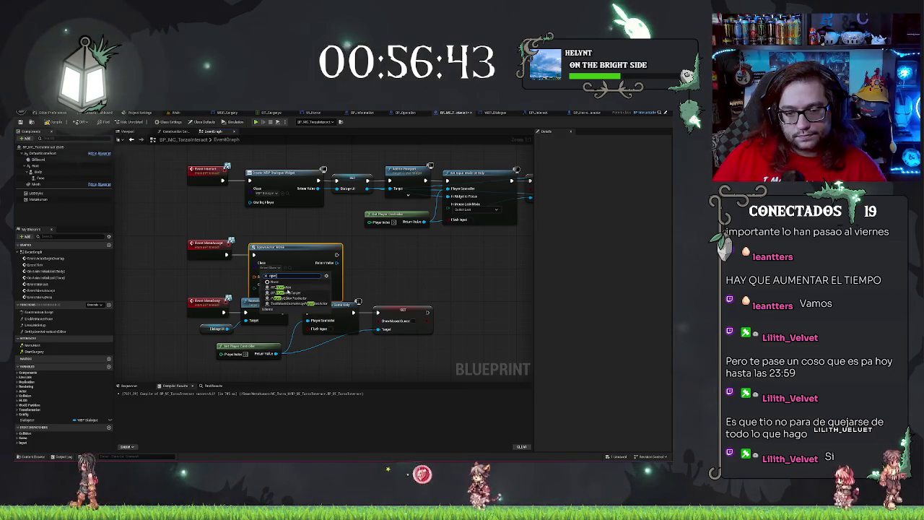
click(289, 290)
mouse_move(336, 263)
mouse_down()
mouse_move(366, 266)
mouse_move(387, 259)
mouse_move(387, 246)
mouse_up()
click(393, 288)
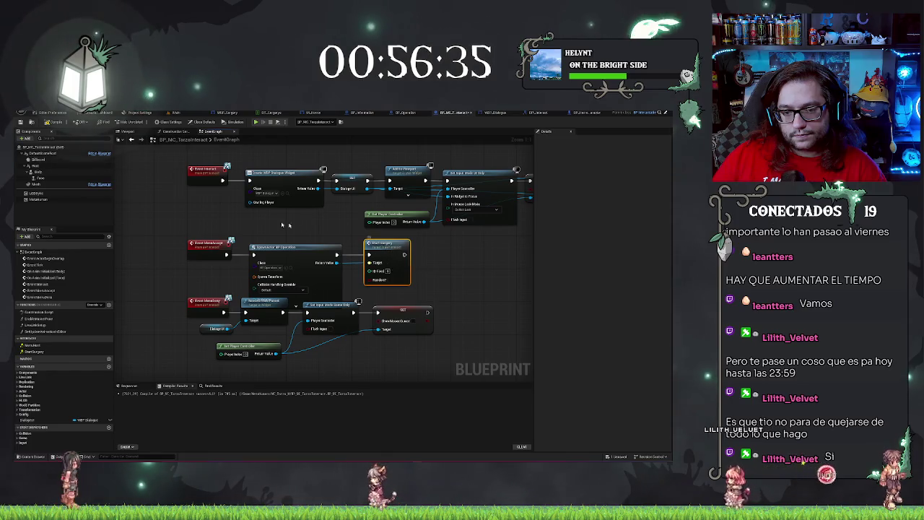
Move the MenuDeny node rows lower and split the Spawn Transform pin into location, rotation and scale
mouse_move(166, 361)
mouse_down()
mouse_move(290, 296)
mouse_move(437, 295)
mouse_up()
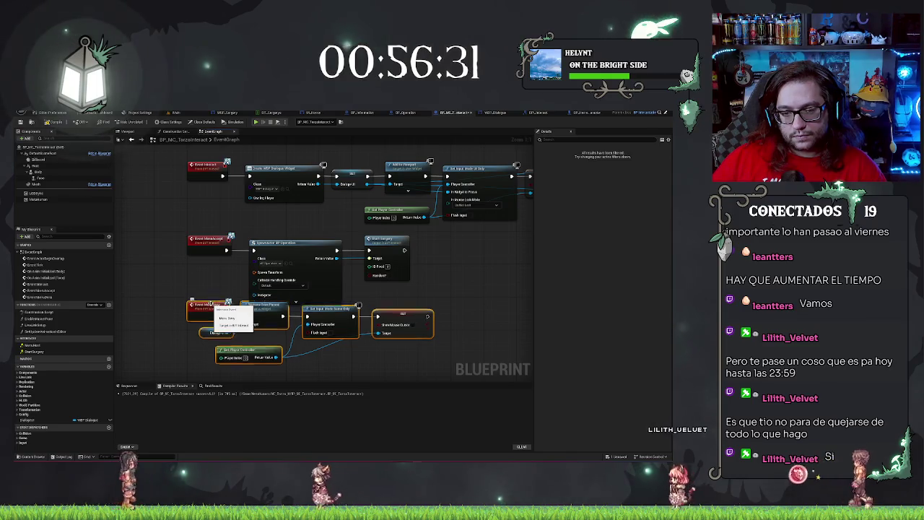
drag(210, 303, 210, 352)
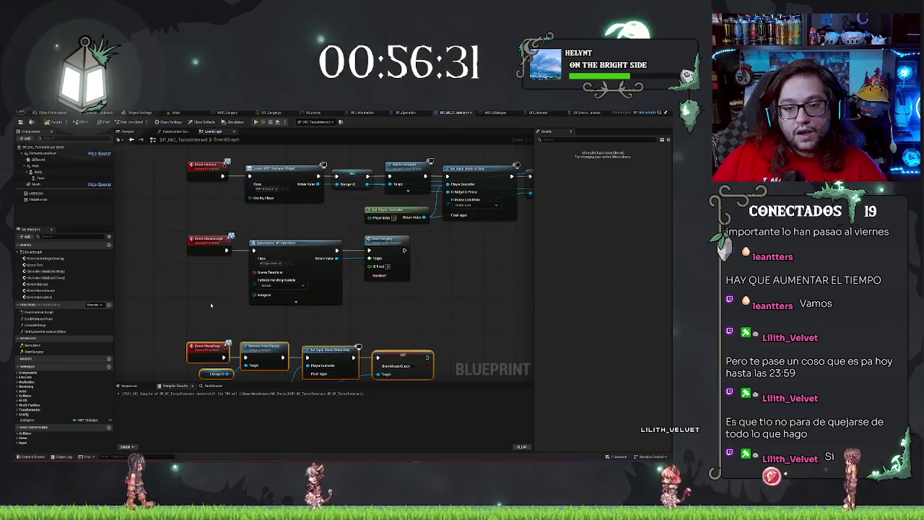
mouse_move(165, 245)
mouse_down()
mouse_move(389, 281)
mouse_move(388, 294)
mouse_up()
click(388, 295)
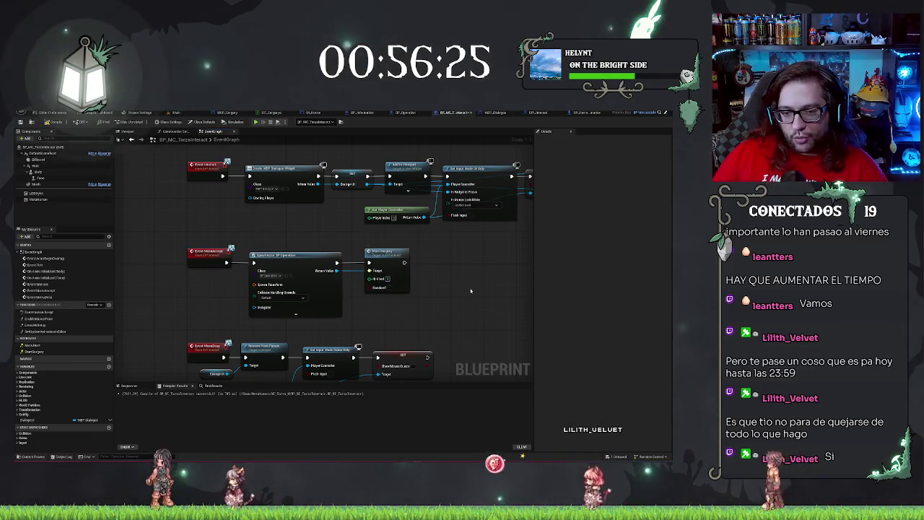
drag(446, 309, 462, 298)
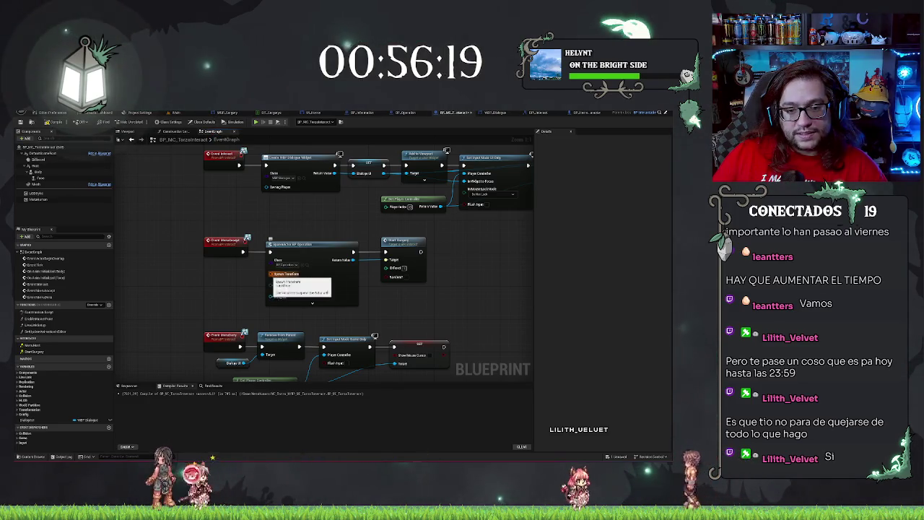
right_click(273, 275)
click(288, 297)
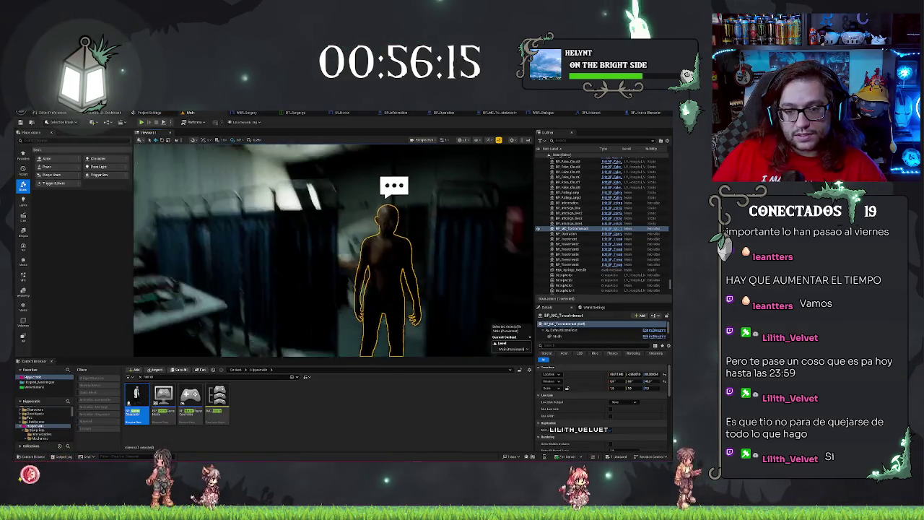
Copy BP_Operacion's X, Y and Z location values into the SpawnActor node's Location fields
key(Down)
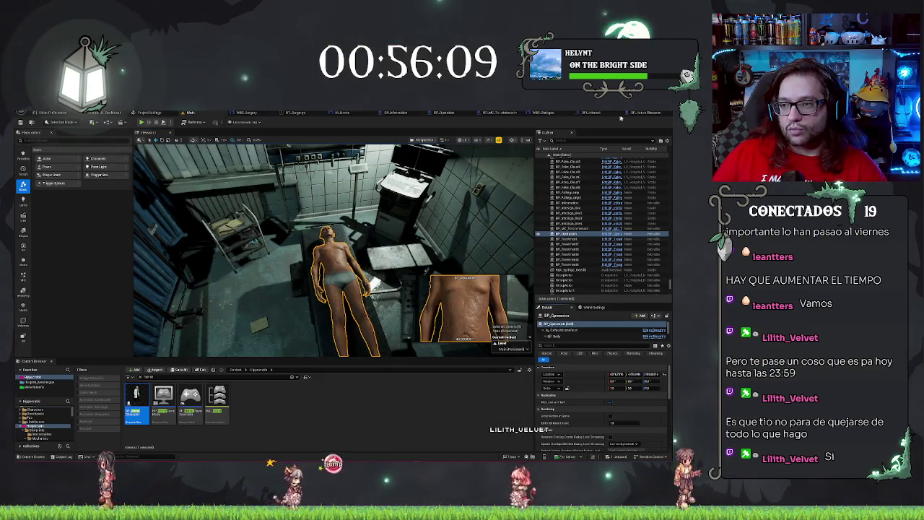
click(617, 374)
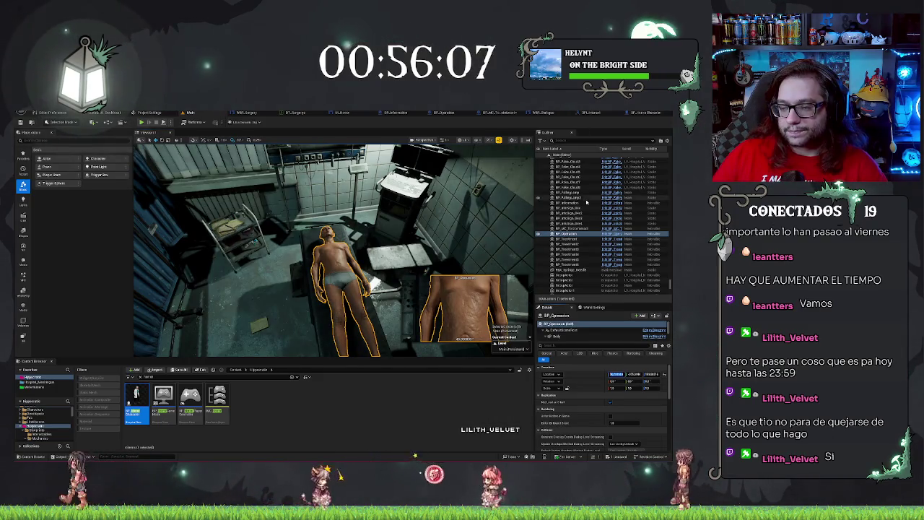
click(488, 114)
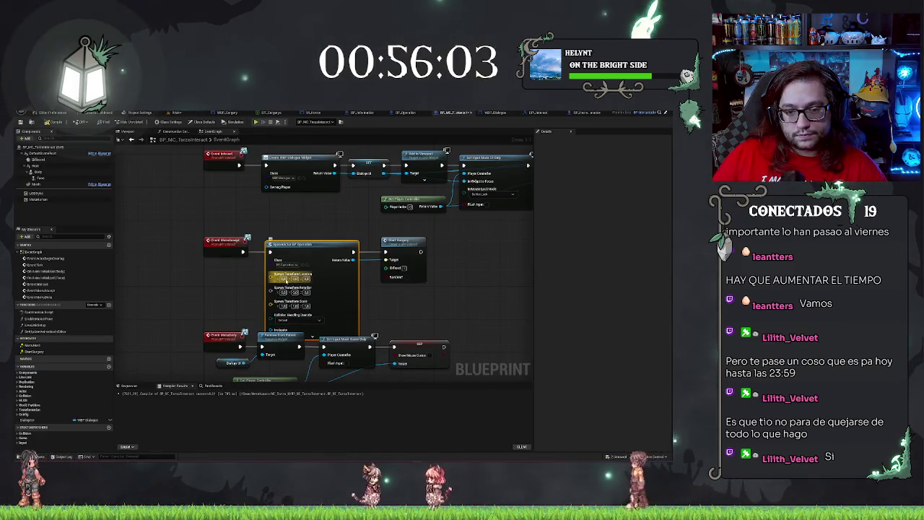
key(ctrl+v)
click(174, 113)
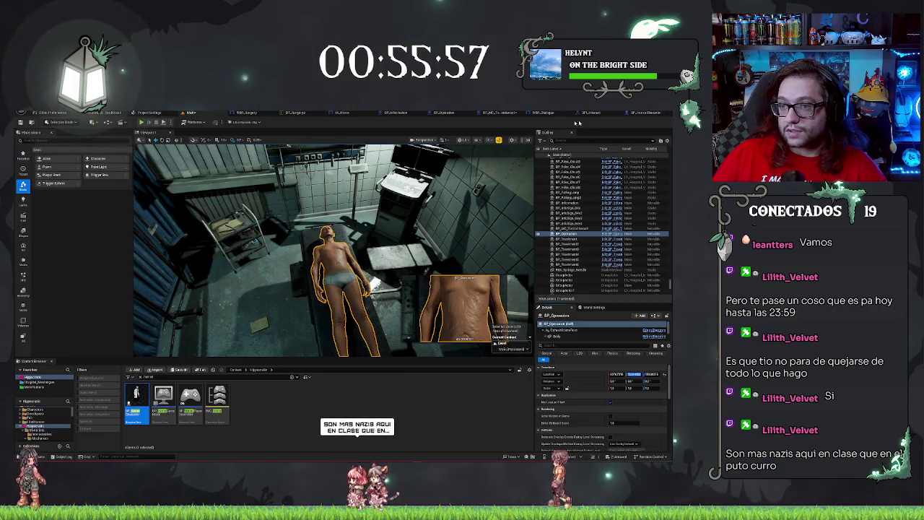
click(498, 112)
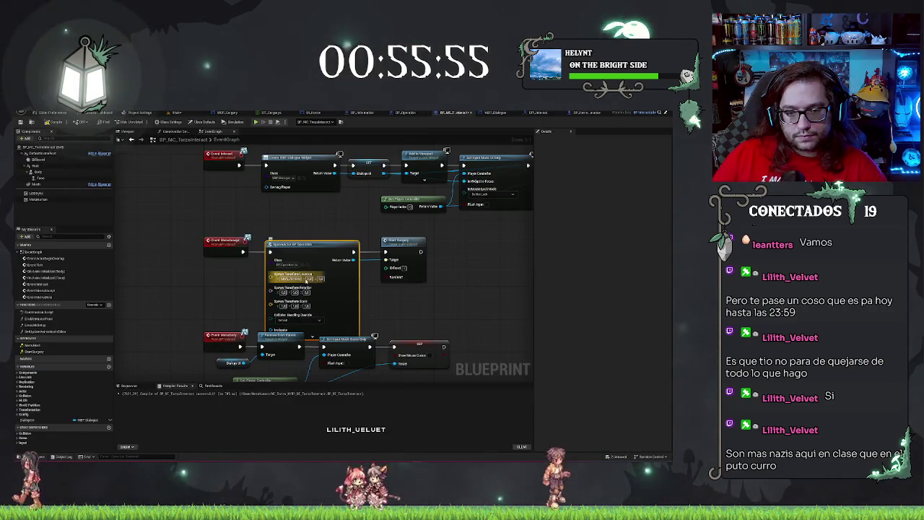
key(ctrl+v)
key(Return)
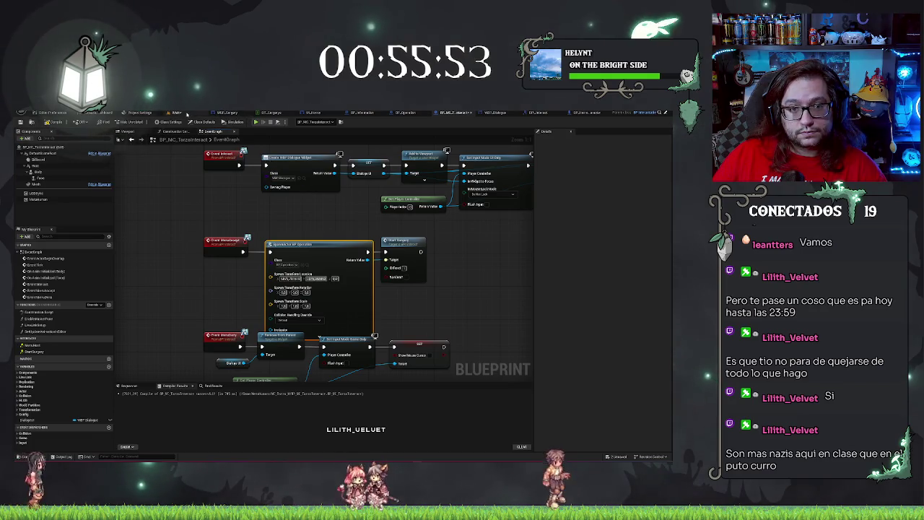
click(189, 113)
click(651, 374)
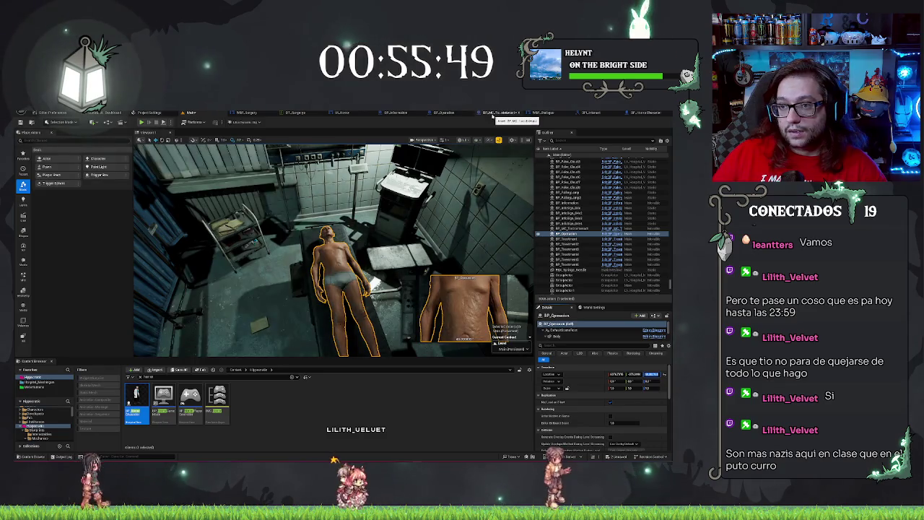
click(452, 113)
click(334, 278)
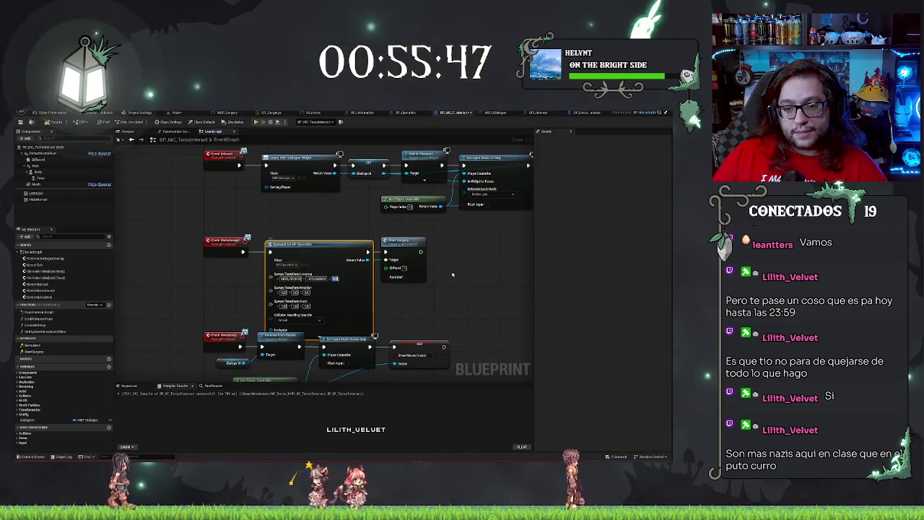
Shift Start Surgery right and move the Event MenuDeny node group lower in the graph
click(419, 252)
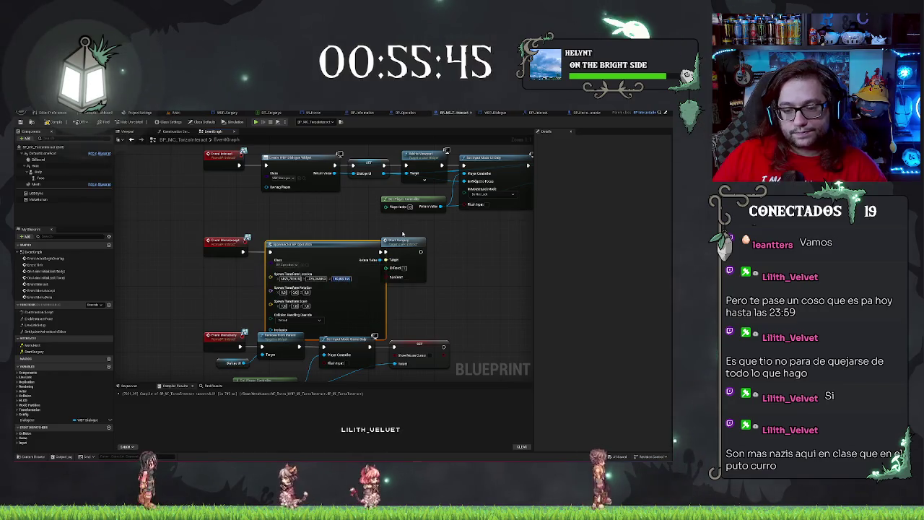
drag(419, 252, 445, 252)
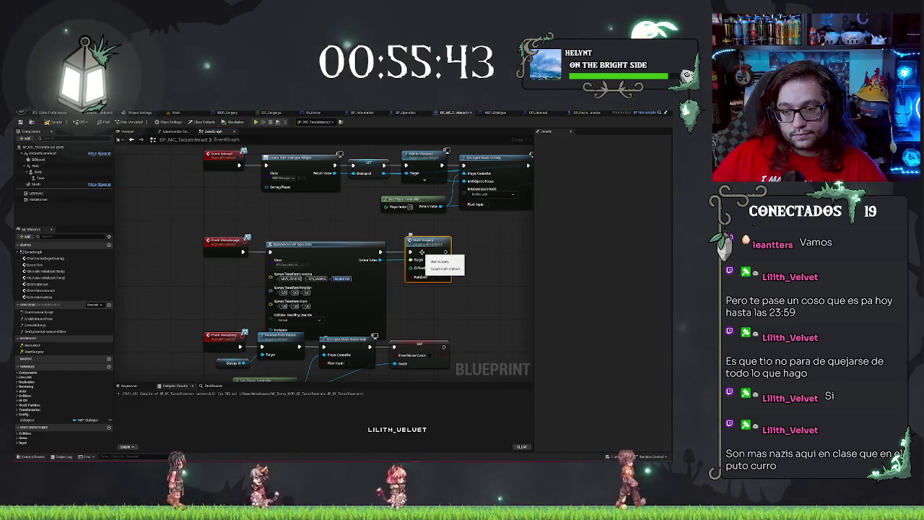
mouse_move(155, 225)
mouse_down()
mouse_move(466, 274)
mouse_move(472, 209)
mouse_up()
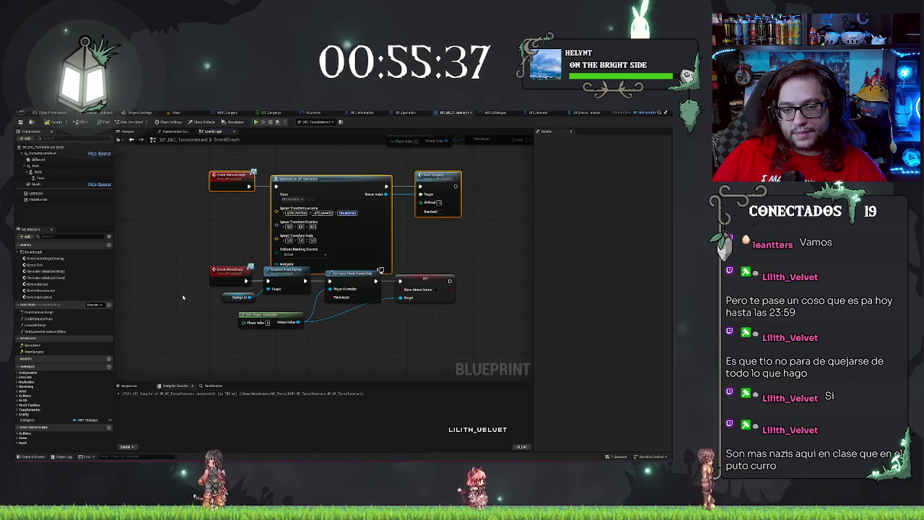
mouse_move(200, 275)
mouse_down()
mouse_move(213, 294)
mouse_move(458, 332)
mouse_up()
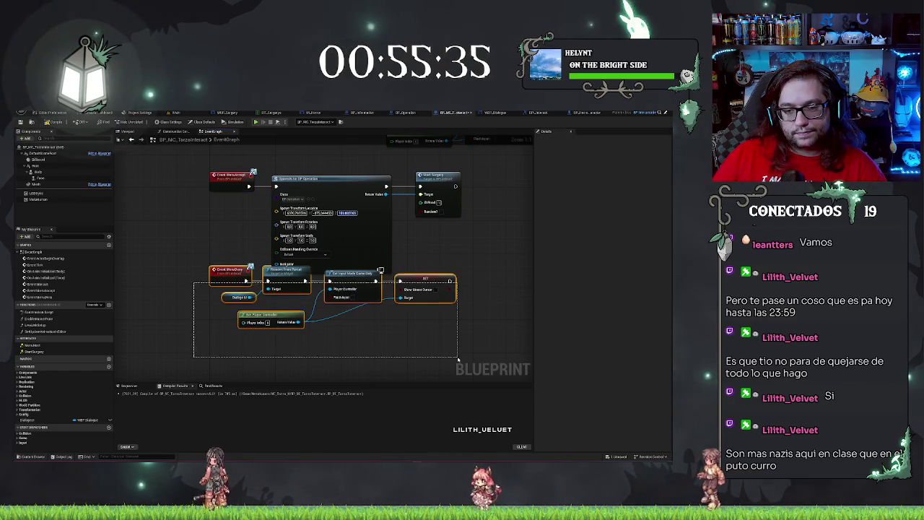
drag(433, 289, 433, 330)
drag(458, 359, 538, 324)
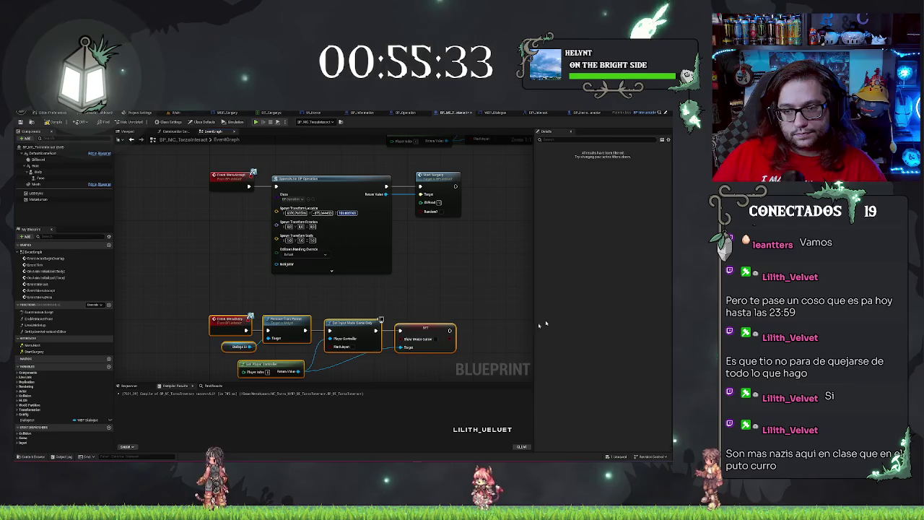
click(426, 281)
right_click(423, 314)
click(410, 260)
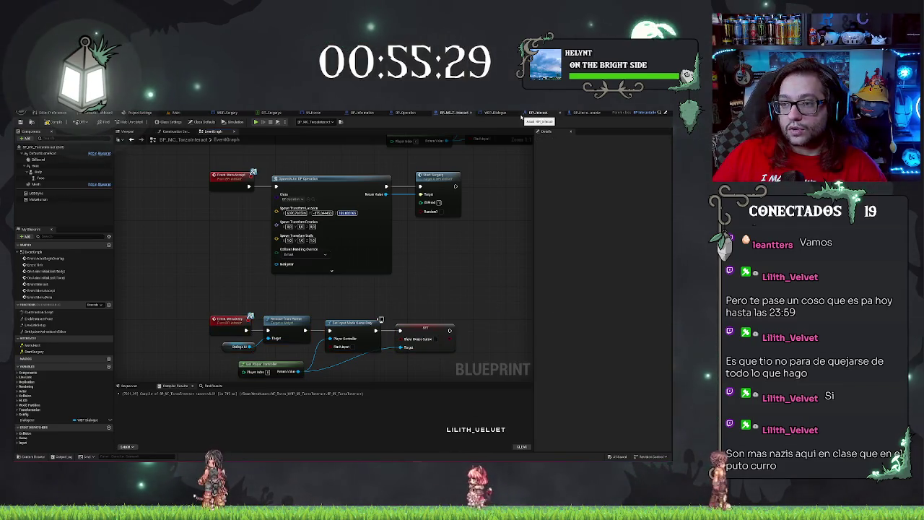
Locate the Get Data Table Row and Break S_Operations nodes in BP_Operation, then switch to DT_Surgery
click(423, 113)
scroll(306, 215, down, 8)
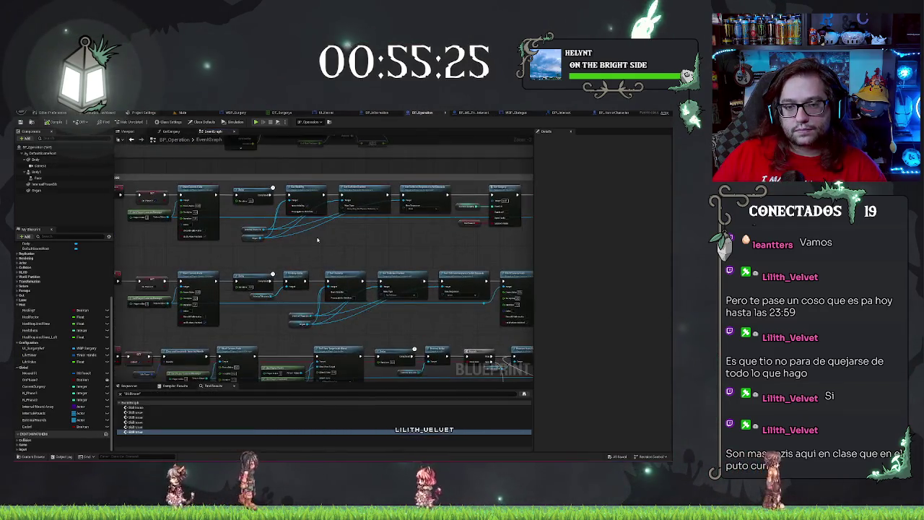
scroll(297, 324, up, 5)
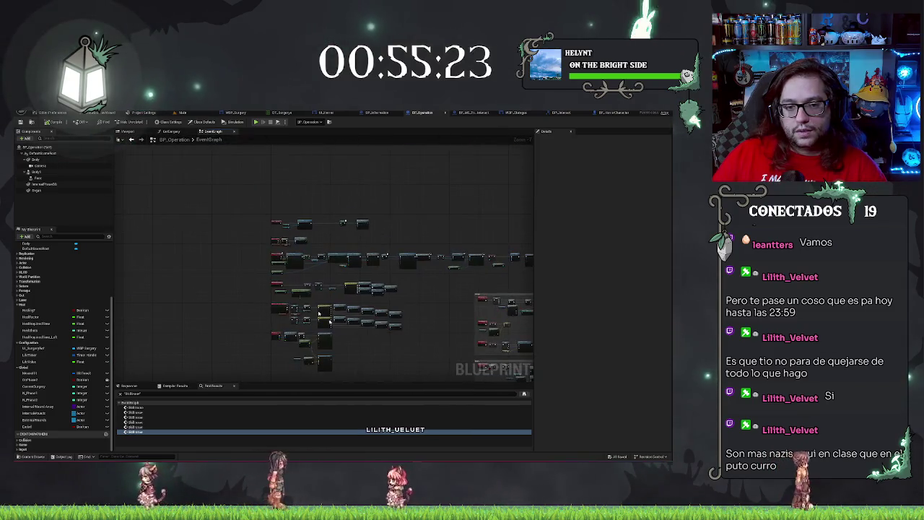
scroll(297, 213, up, 4)
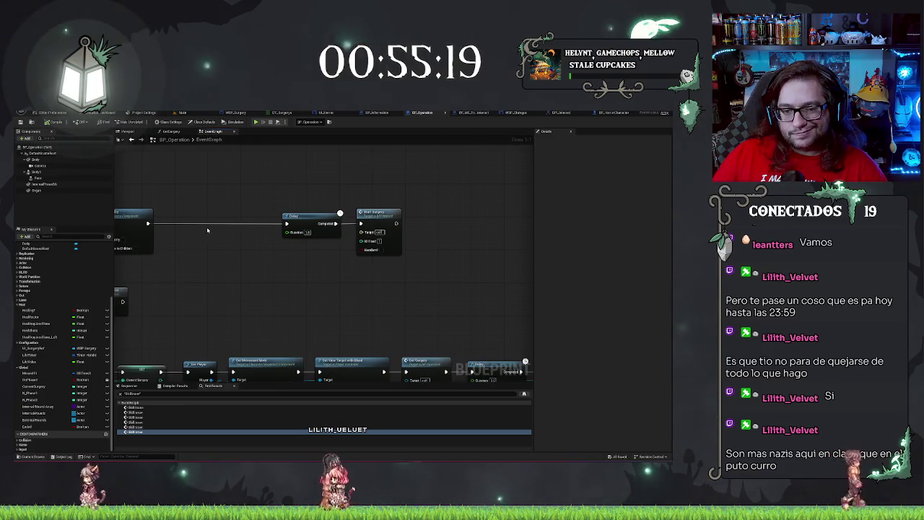
drag(207, 230, 386, 231)
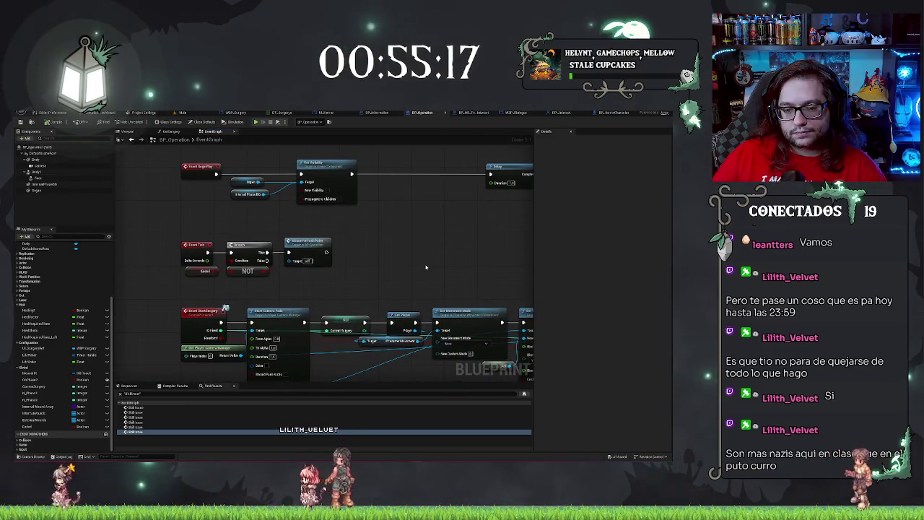
mouse_move(426, 267)
mouse_down()
mouse_move(388, 270)
mouse_move(353, 289)
mouse_move(368, 246)
mouse_move(395, 232)
mouse_move(295, 223)
mouse_up()
mouse_move(363, 217)
mouse_down()
mouse_move(429, 221)
mouse_move(415, 200)
mouse_move(308, 198)
mouse_move(459, 195)
mouse_move(380, 185)
mouse_move(324, 208)
mouse_up()
drag(324, 207, 333, 322)
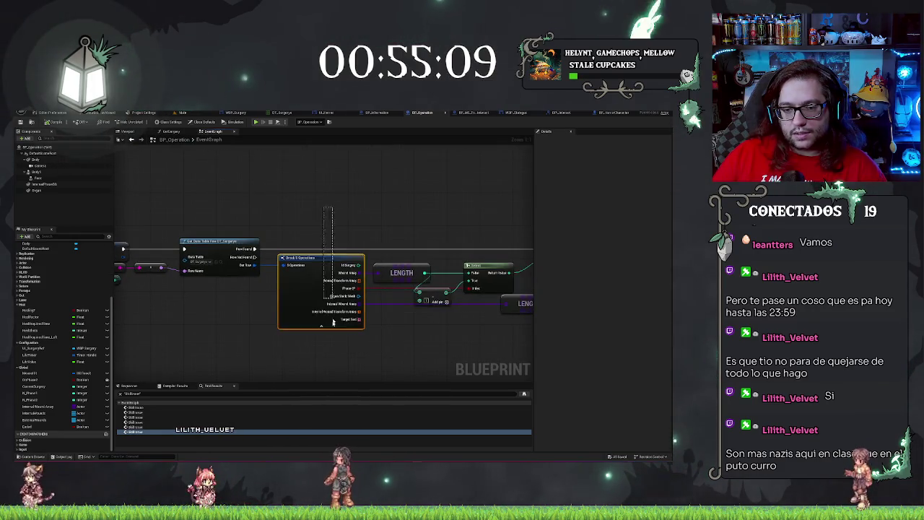
mouse_move(333, 214)
mouse_down()
mouse_move(418, 209)
mouse_move(327, 216)
mouse_up()
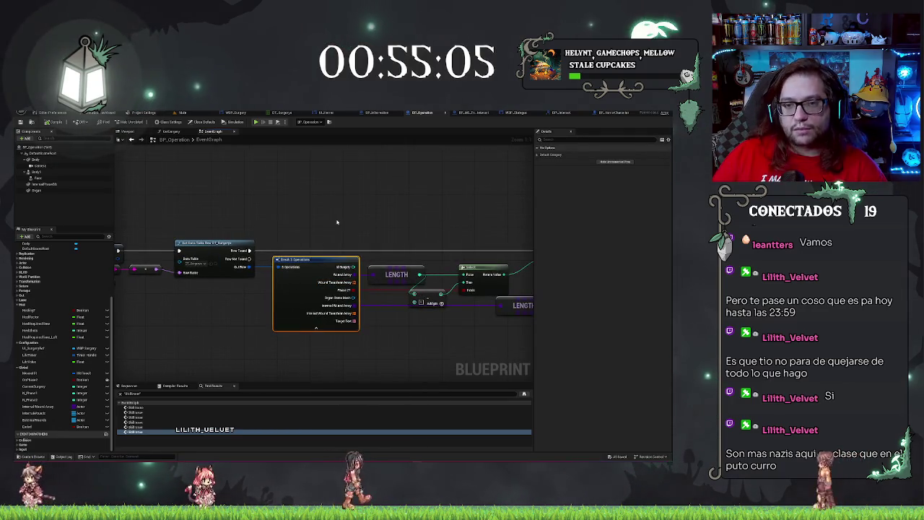
click(267, 112)
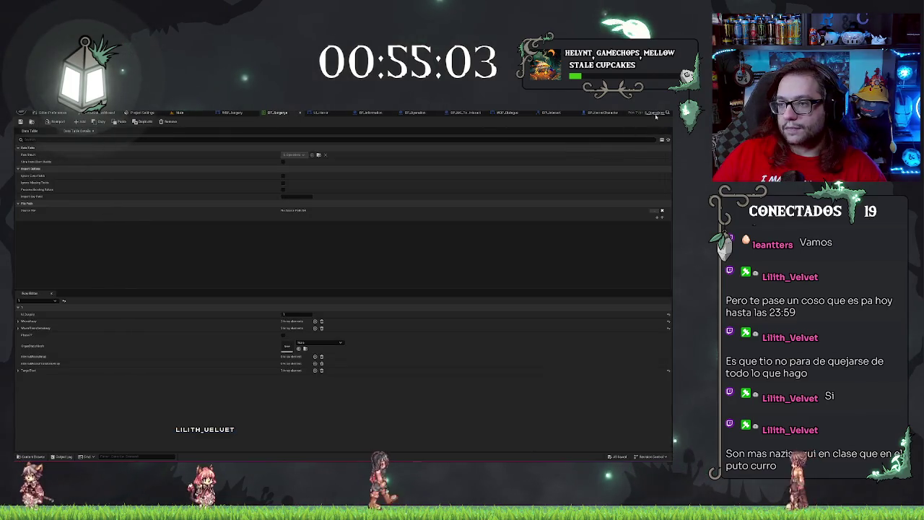
Add a Starting Life field to the S_Operations structure and make it a Float
click(654, 114)
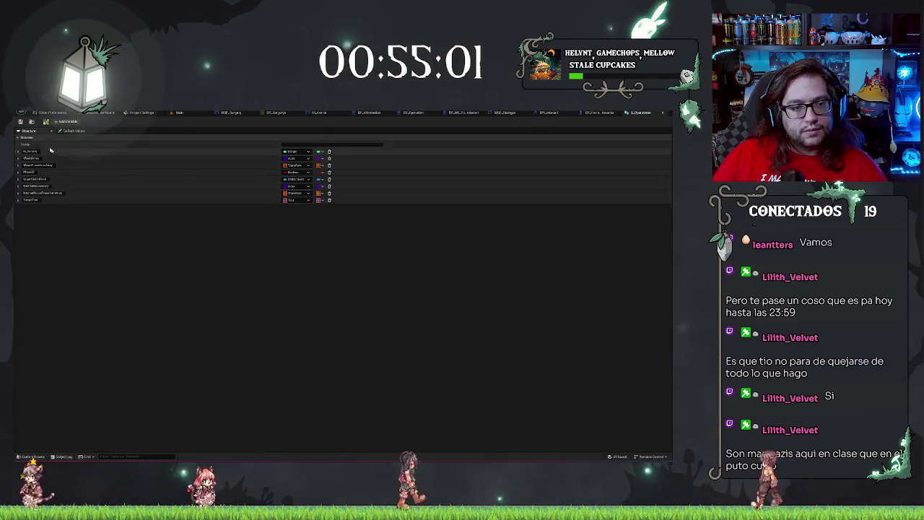
click(66, 121)
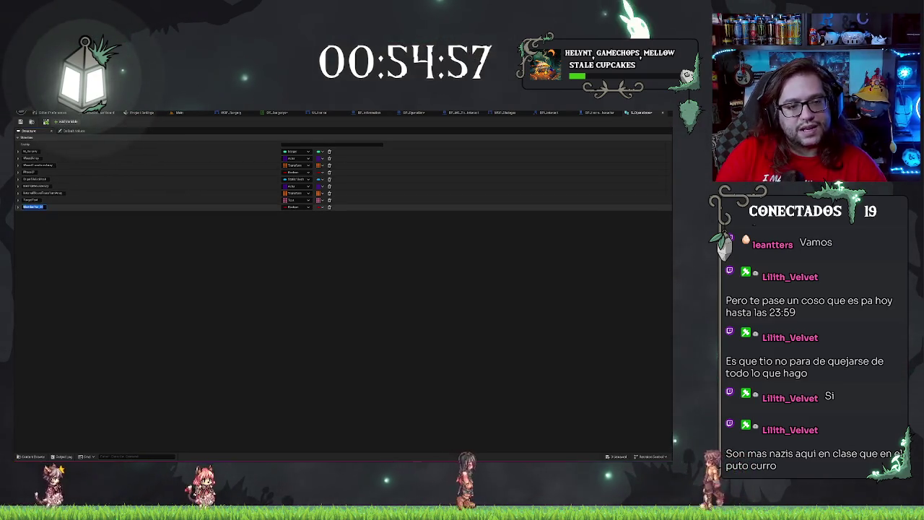
text(t)
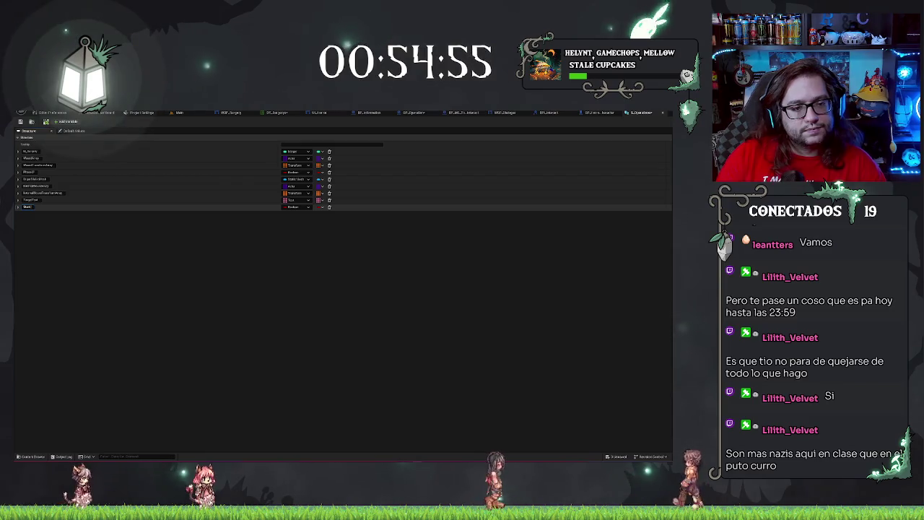
text(Loc)
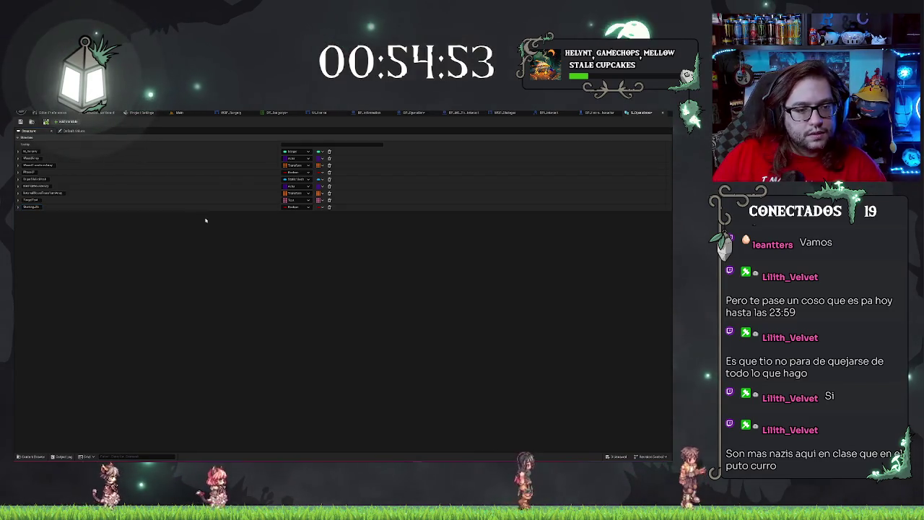
click(294, 207)
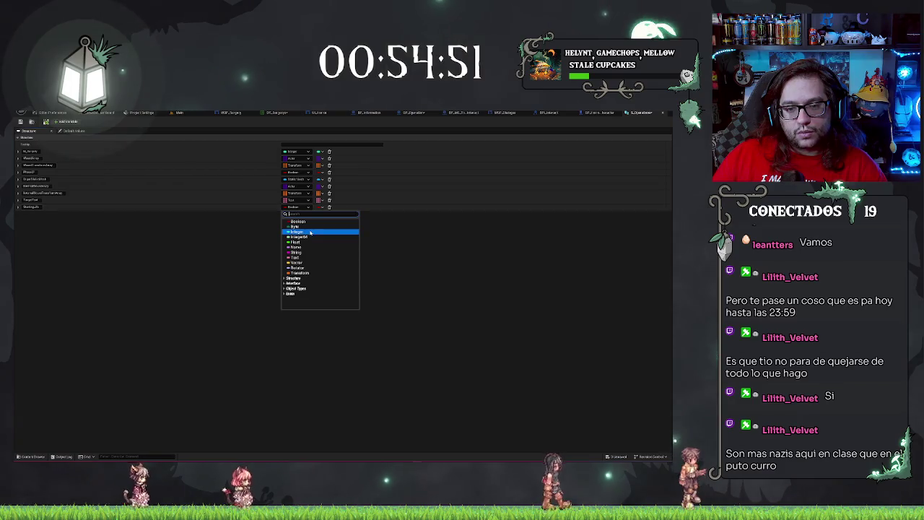
click(304, 242)
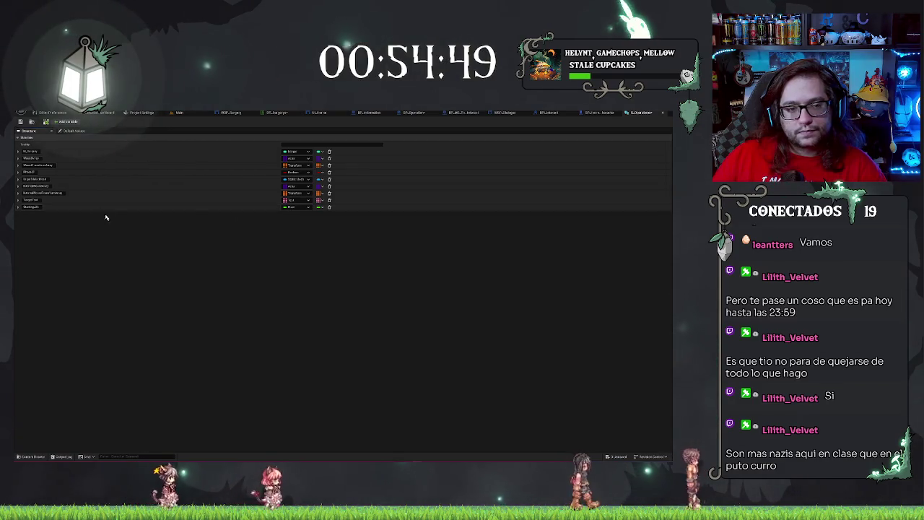
Enter a default value for Starting Life and return to the DT_Surgerys data table
click(72, 130)
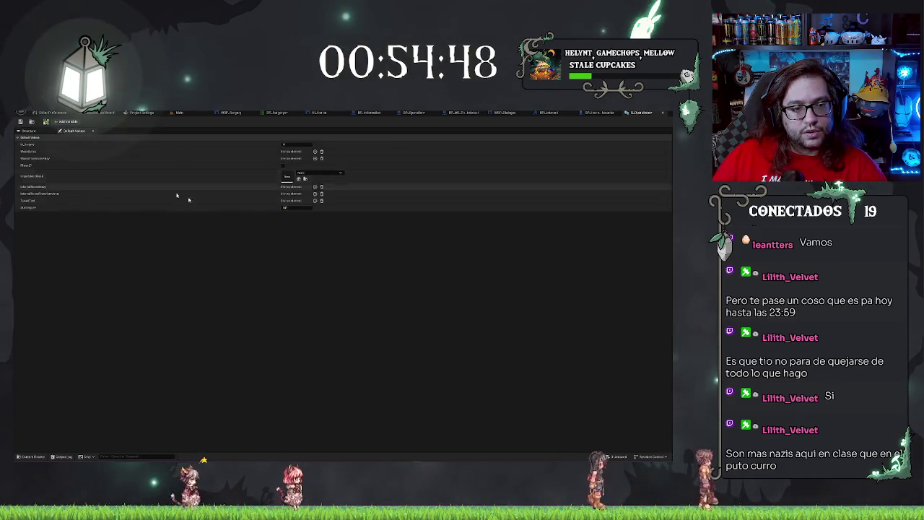
click(286, 207)
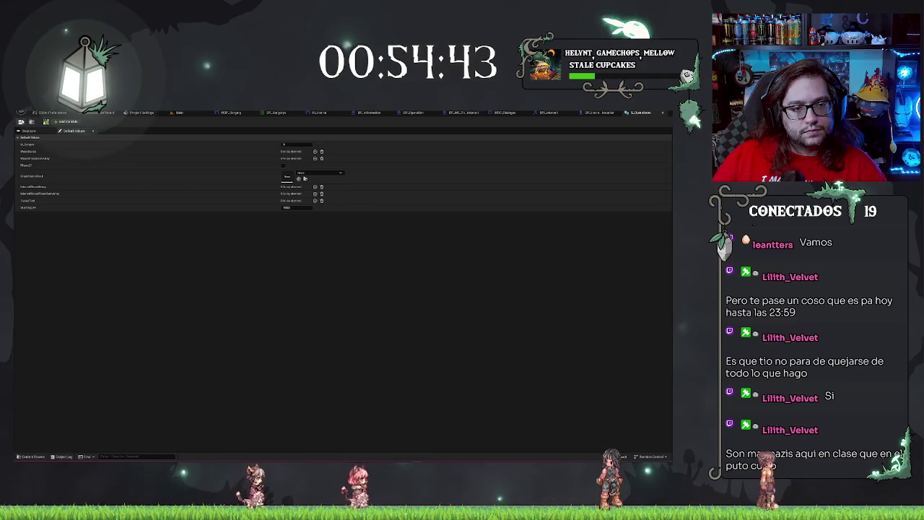
click(216, 182)
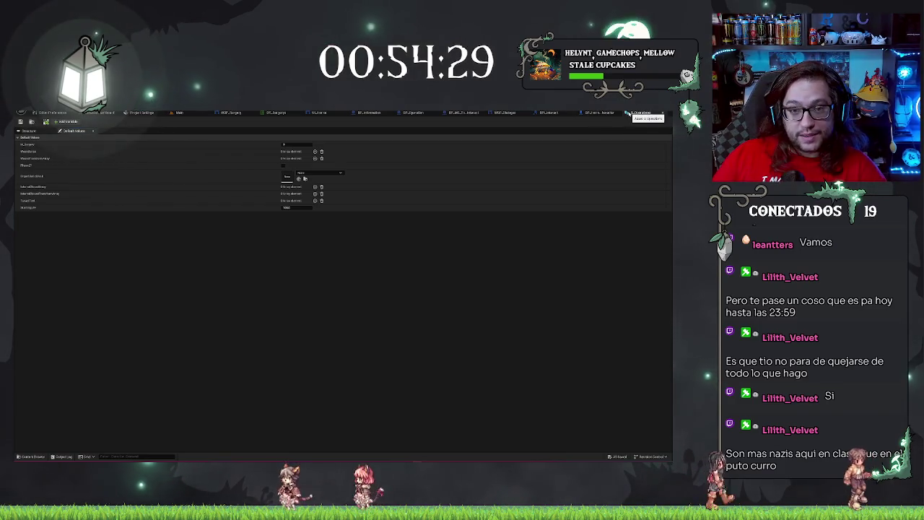
click(627, 113)
click(277, 112)
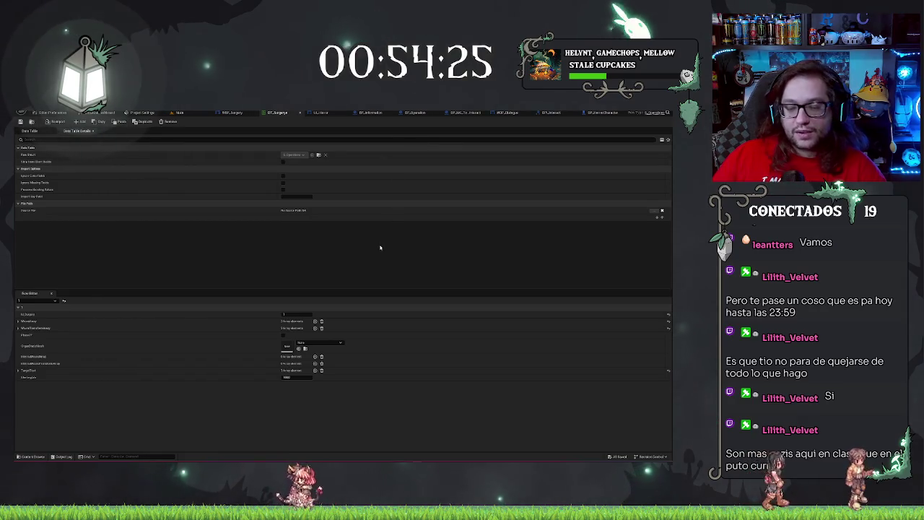
Switch from BP_HorrorCharacter to the BP_Operation blueprint's Event Graph
click(596, 112)
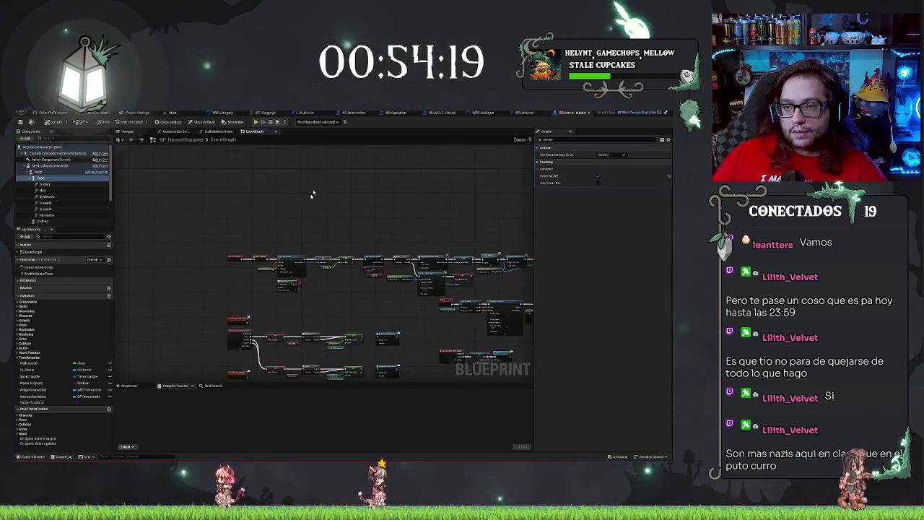
key(ctrl+Tab)
key(ctrl+Tab)
key(ctrl+Tab)
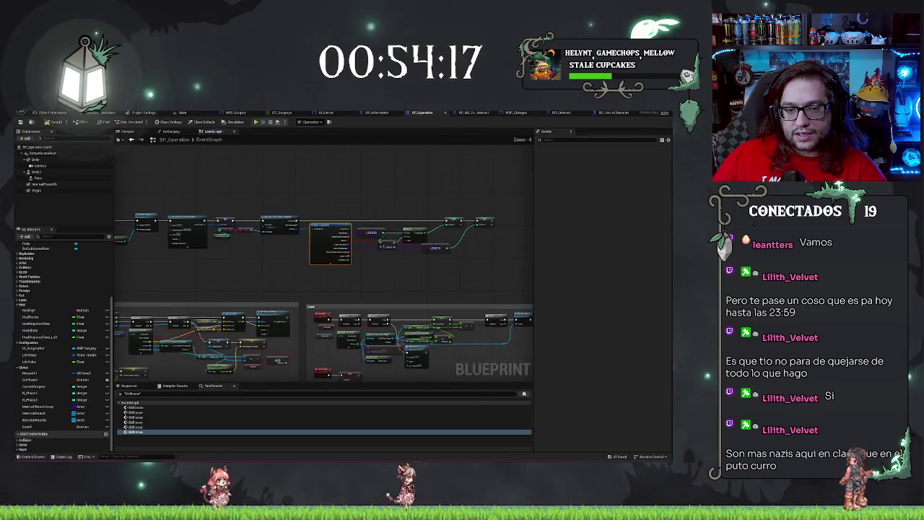
Add a SET Life Value node fed by the Break struct's Starting Life pin
scroll(302, 187, up, 4)
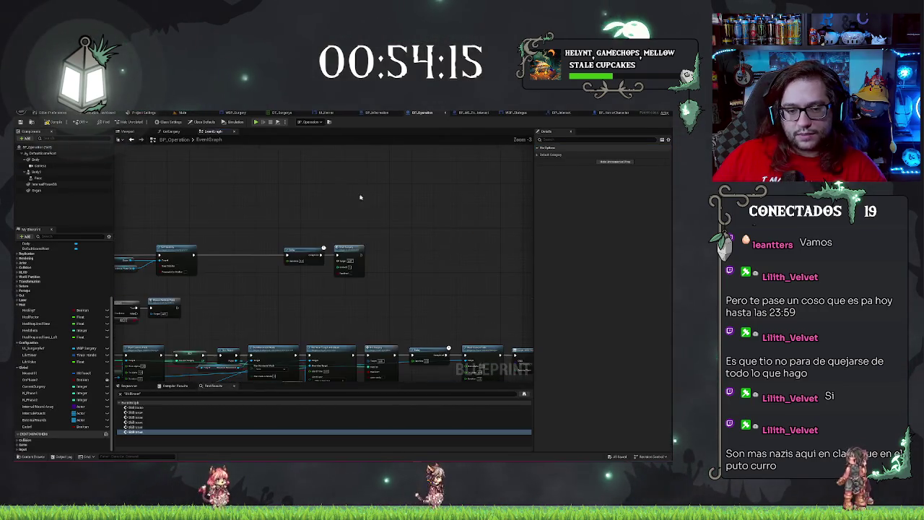
scroll(395, 204, up, 2)
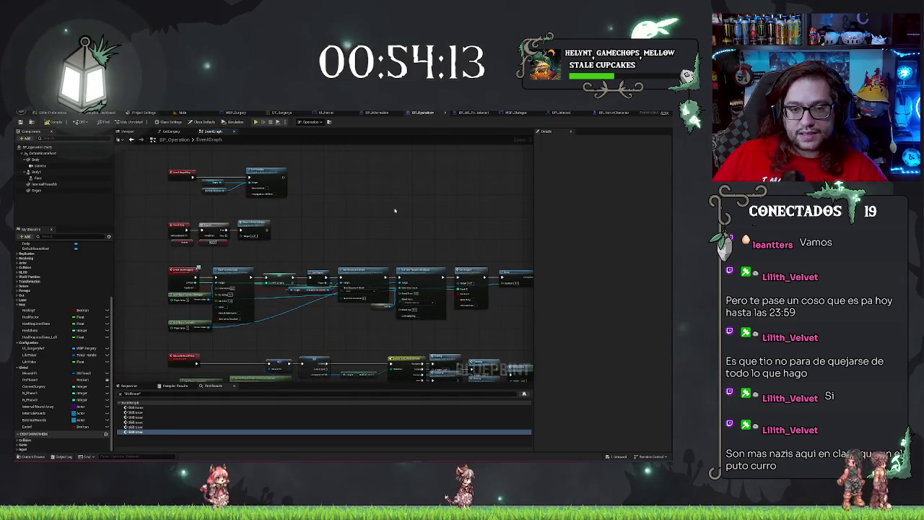
scroll(409, 200, up, 2)
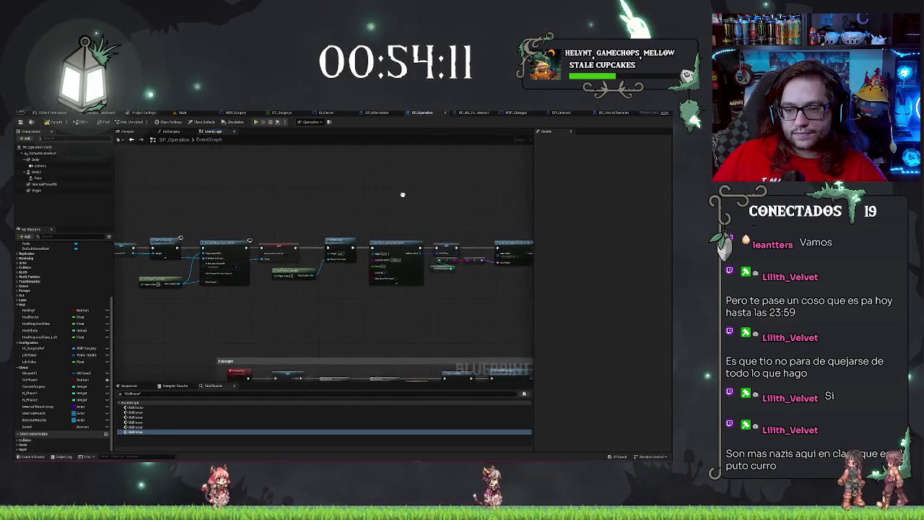
scroll(404, 191, up, 3)
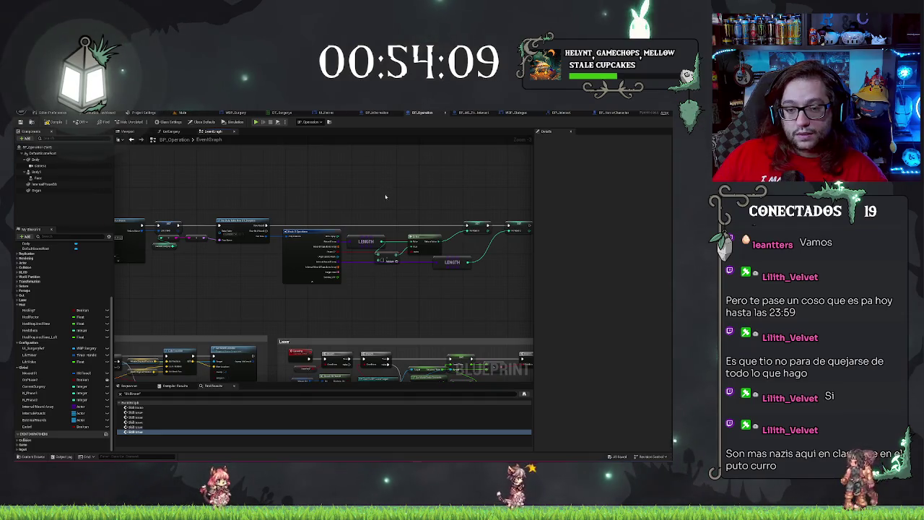
scroll(393, 300, up, 1)
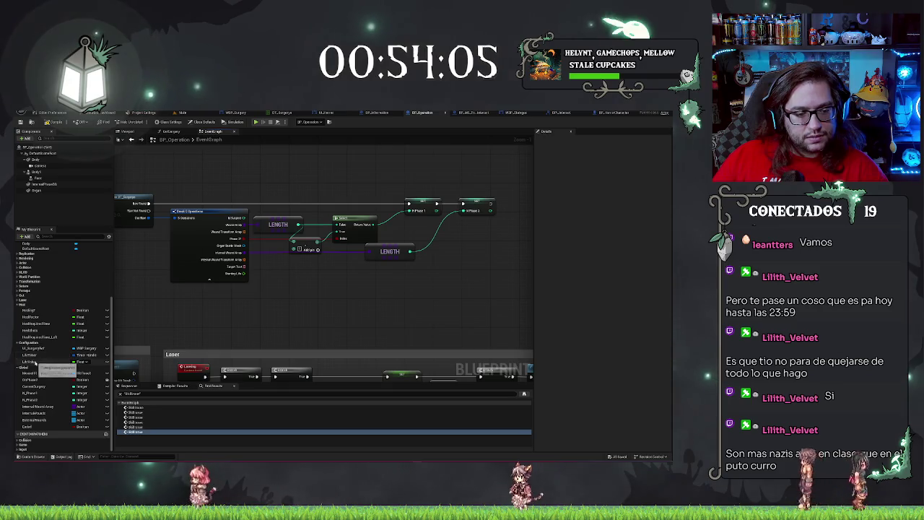
mouse_move(29, 366)
mouse_down()
mouse_move(286, 297)
mouse_move(288, 204)
mouse_up()
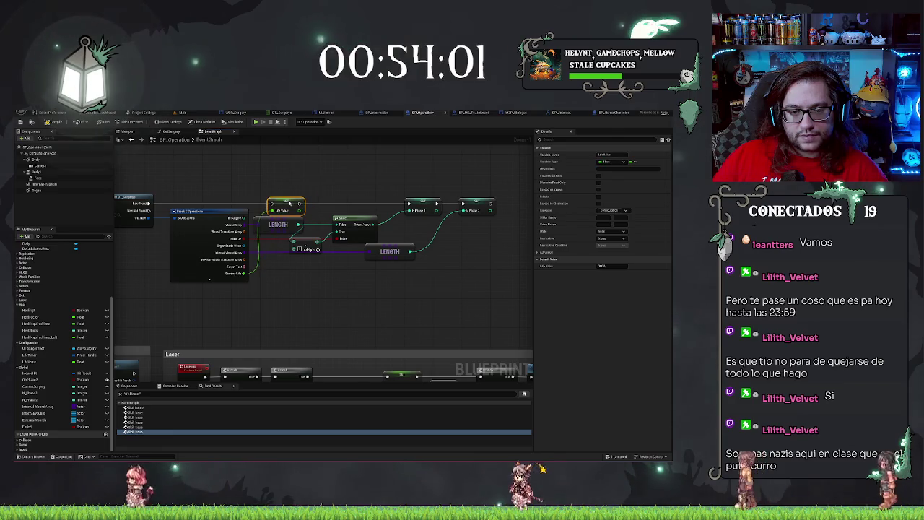
Delete the extra SET node, then undo and redo to restore the wiring
click(420, 202)
key(Delete)
key(ctrl+z)
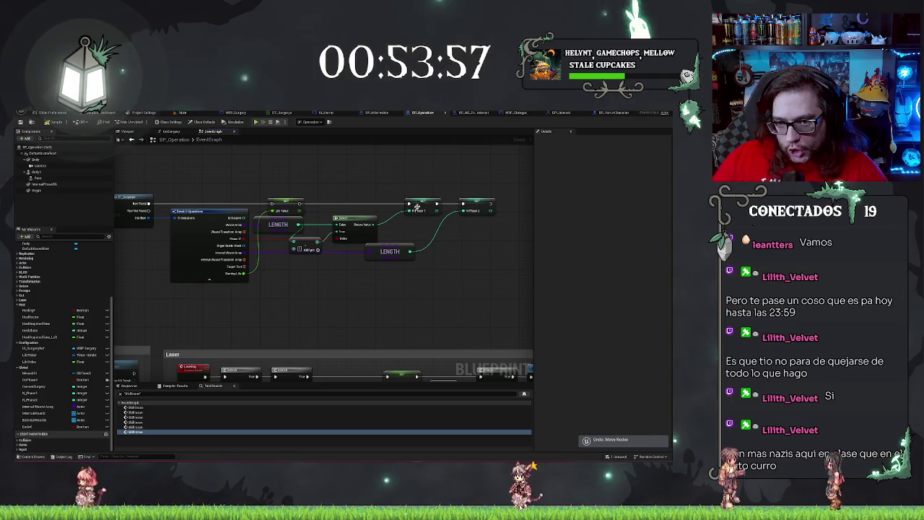
key(ctrl+z)
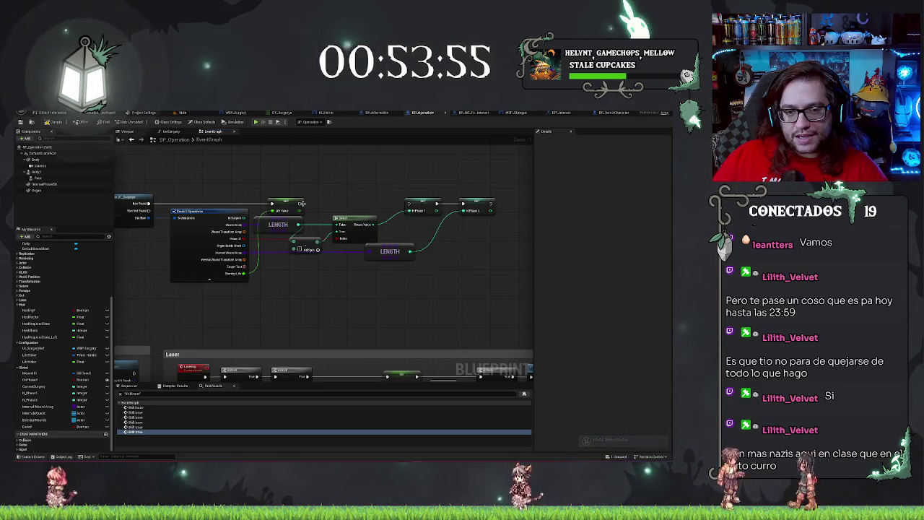
key(ctrl+y)
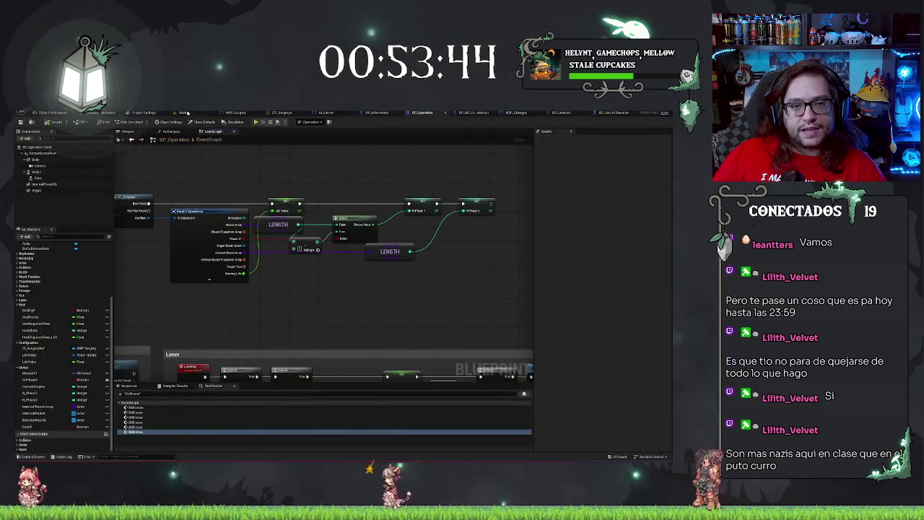
In the Main level, delete the operation body from the table and start Play In Editor
click(187, 113)
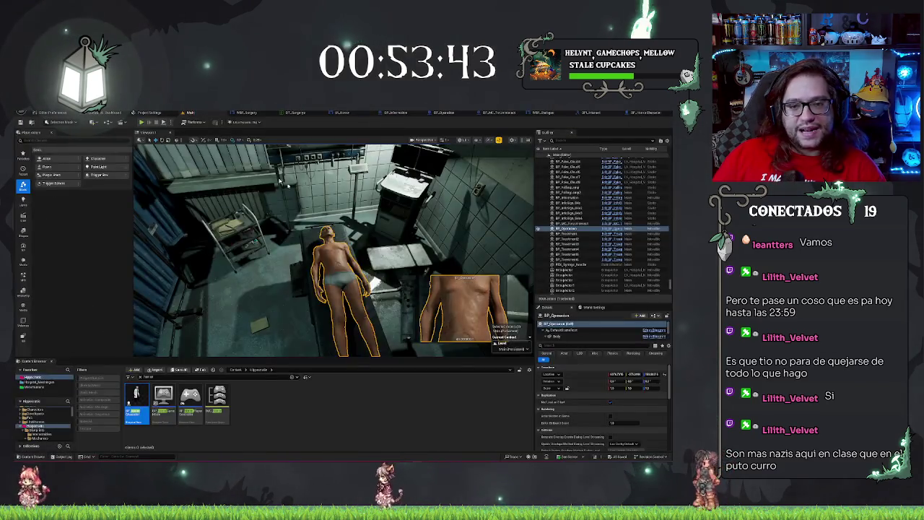
key(Delete)
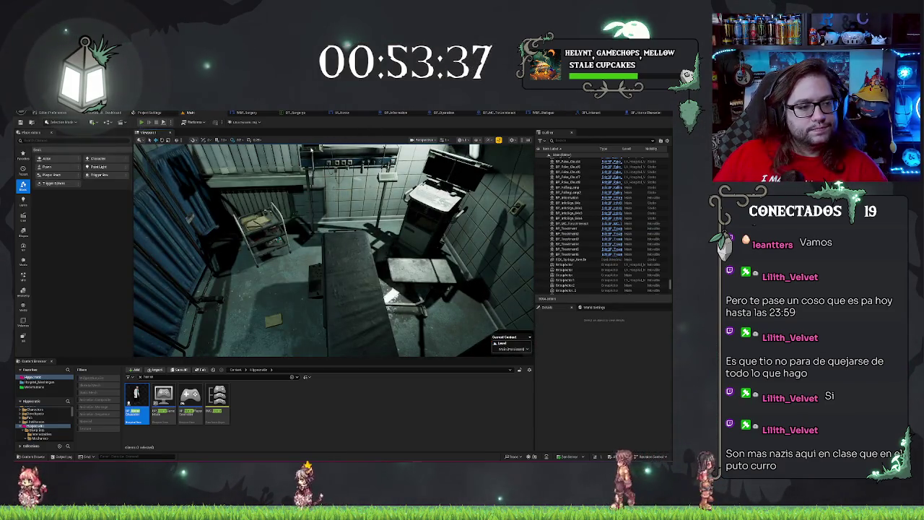
click(141, 122)
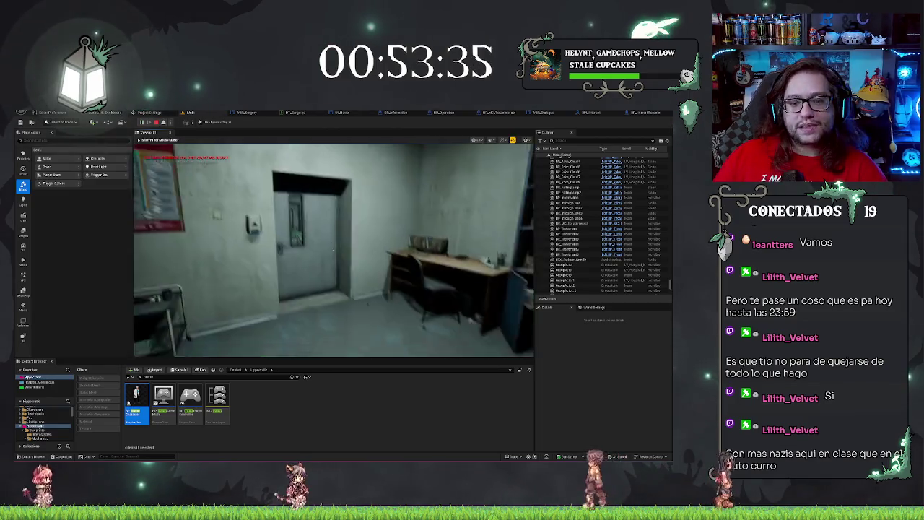
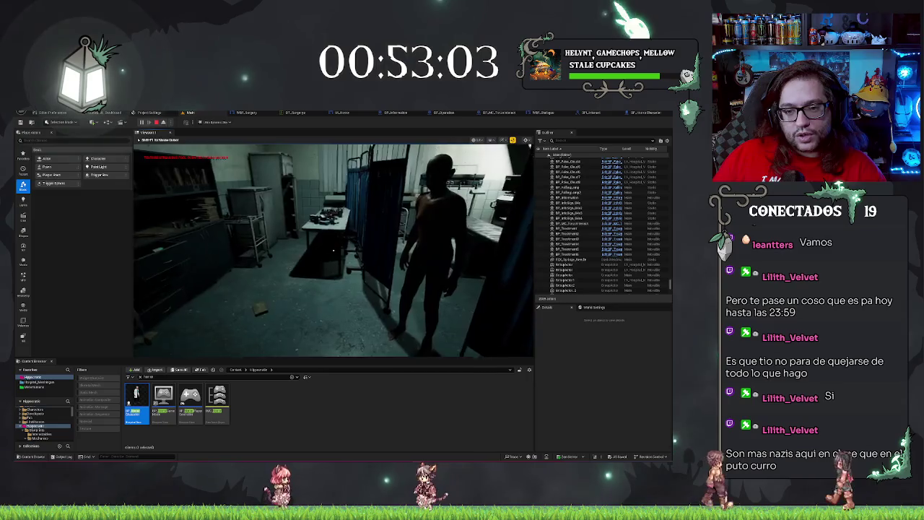
Stop the play session and inspect BP_MC_TorzoInteract's Mesh and Body components
key(Escape)
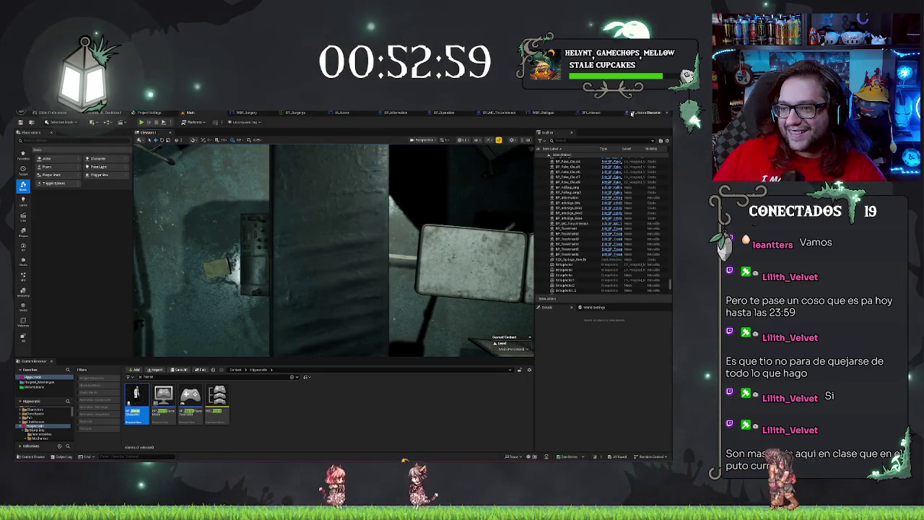
click(591, 112)
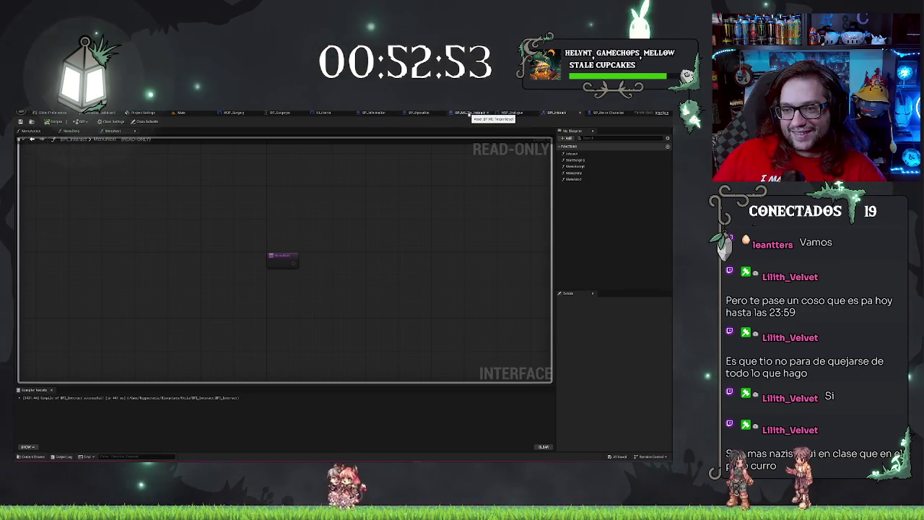
click(470, 113)
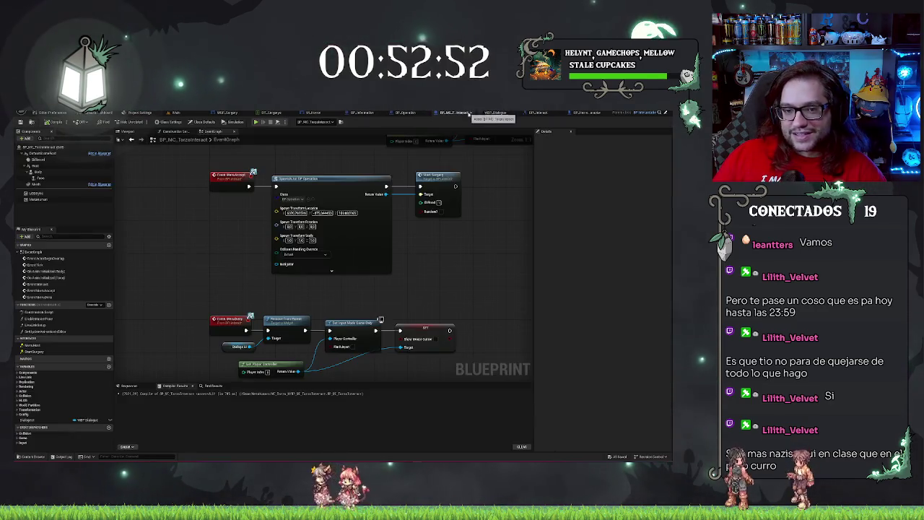
click(43, 184)
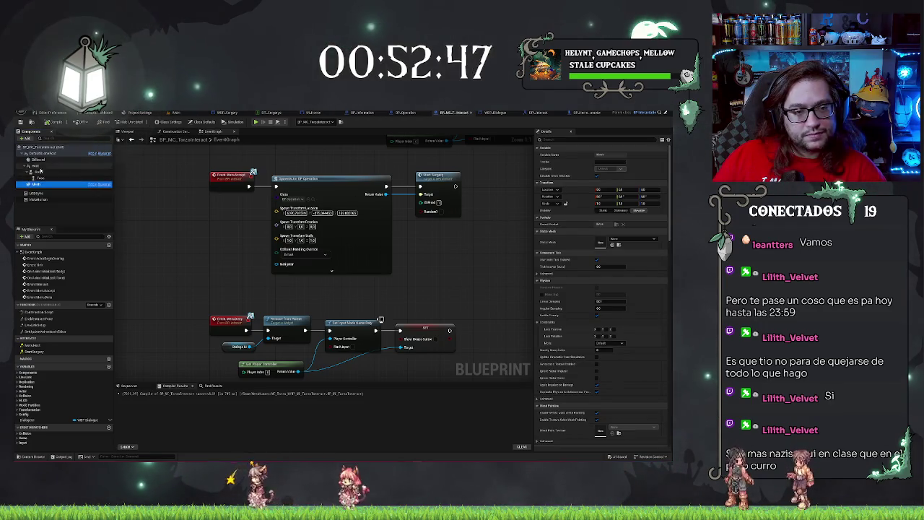
click(43, 173)
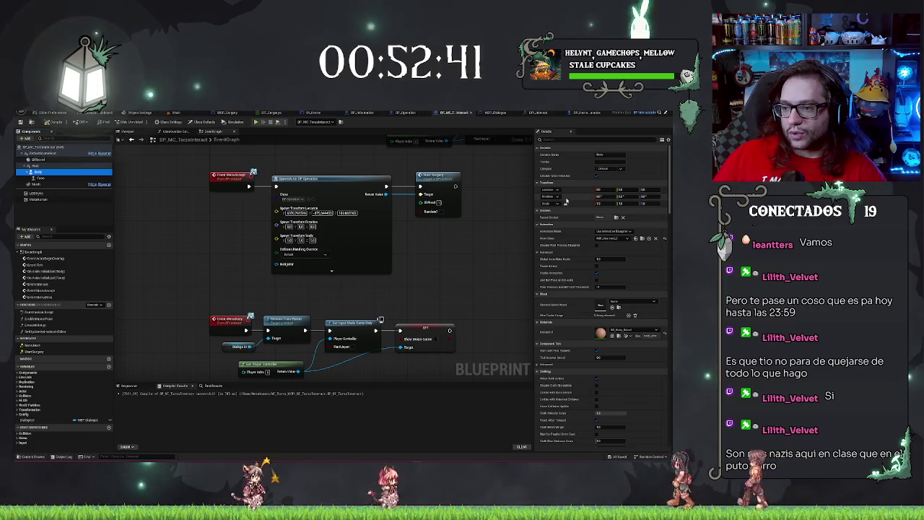
Set the Face component's Collision Presets to BlockAll and start a play test
key(Down)
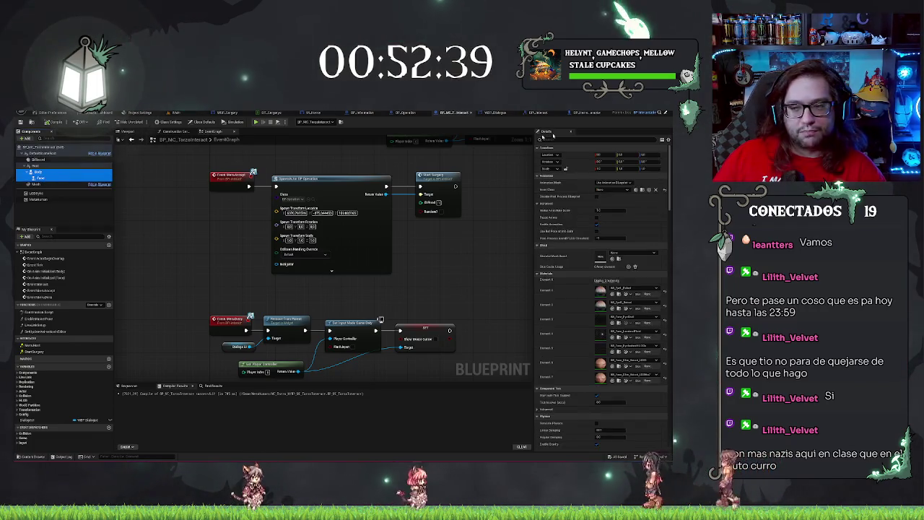
click(573, 138)
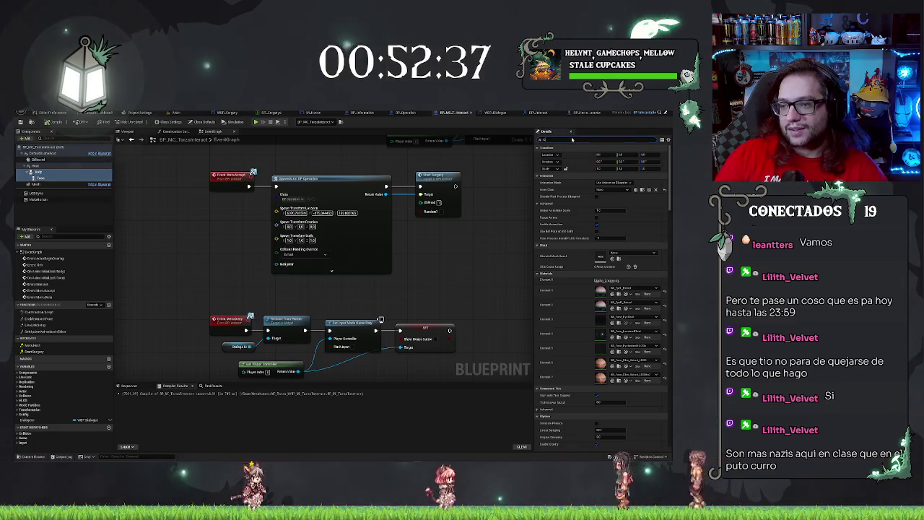
scroll(572, 139, down, 10)
click(609, 191)
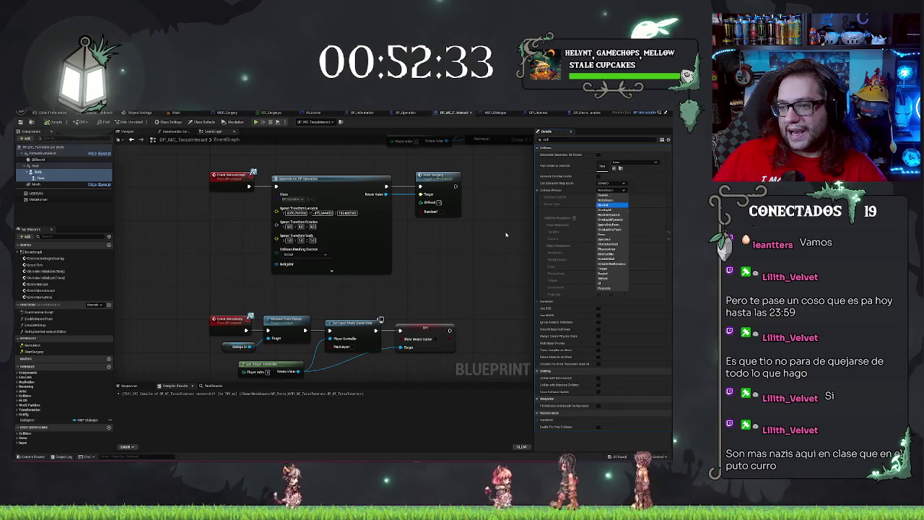
click(603, 204)
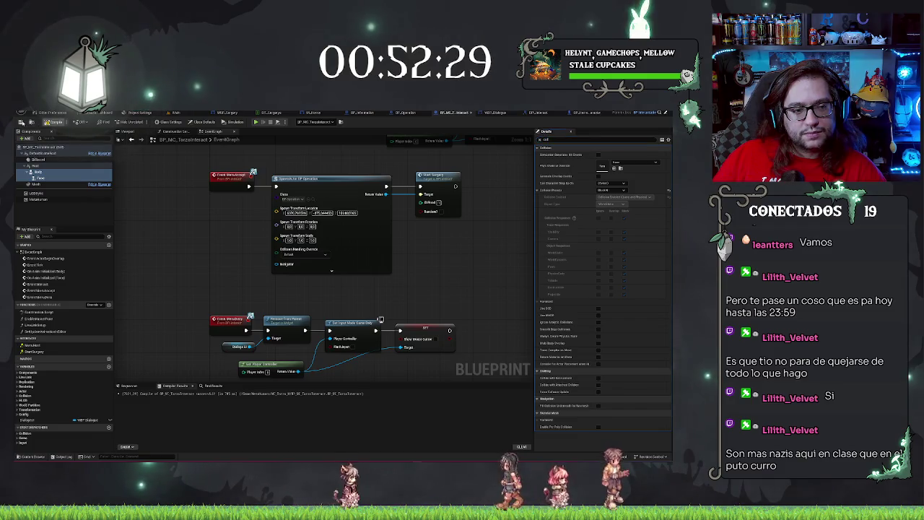
click(390, 201)
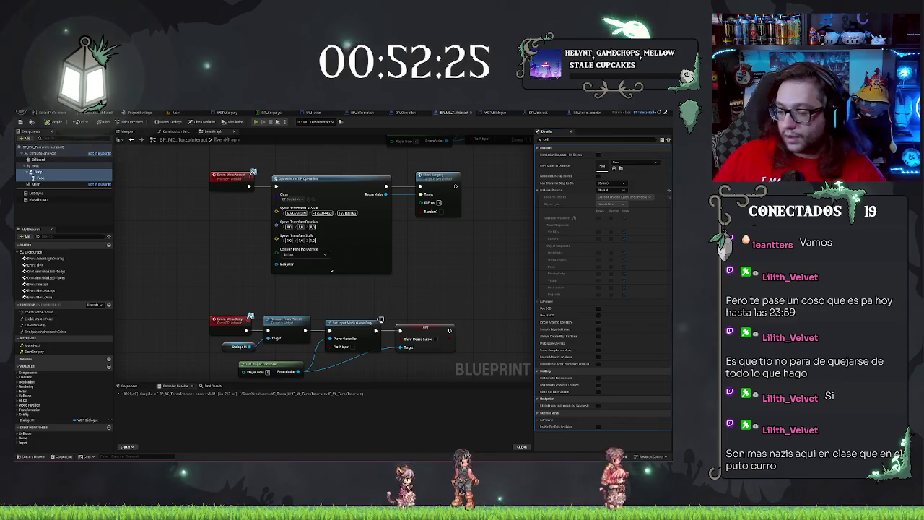
key(alt+p)
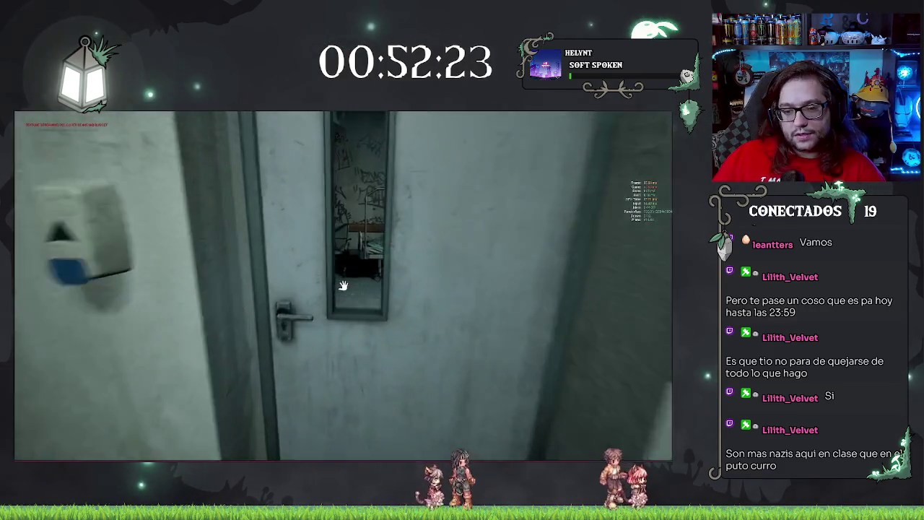
Walk through the corridor and ward doors up to the patient
click(343, 285)
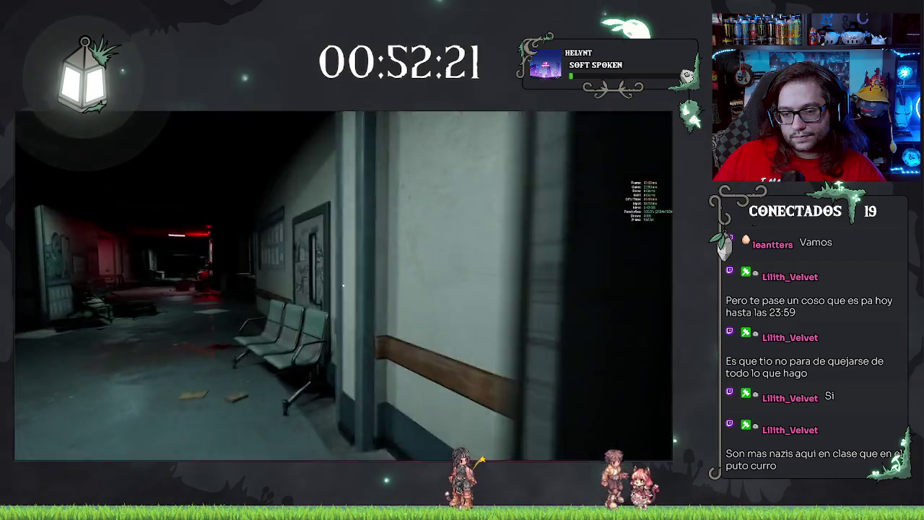
key(w)
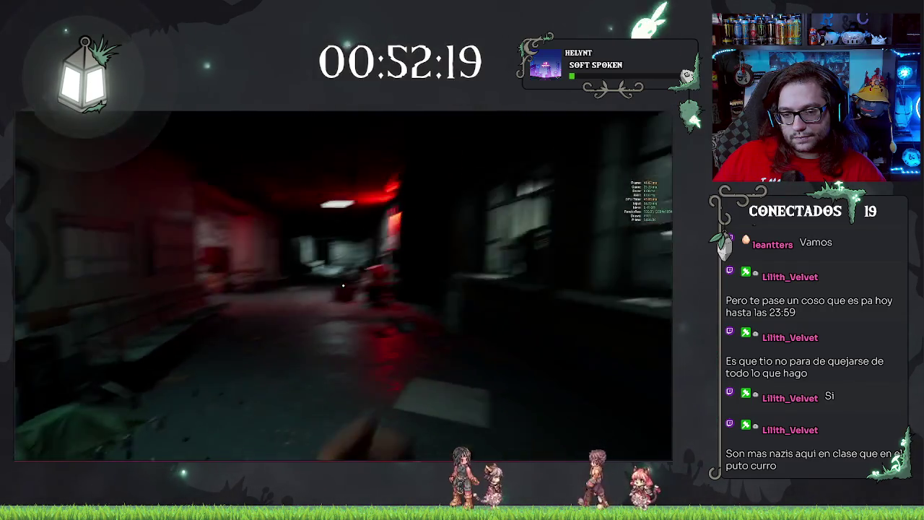
key(w)
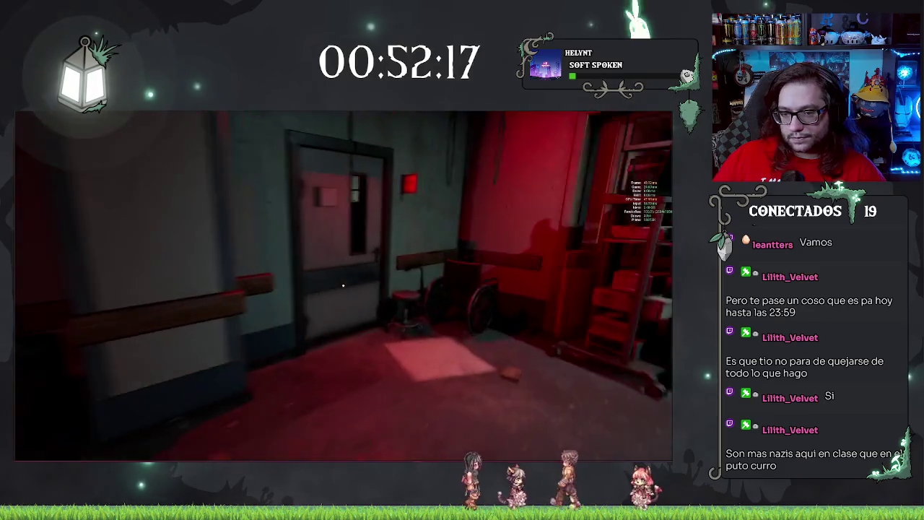
key(w)
click(342, 285)
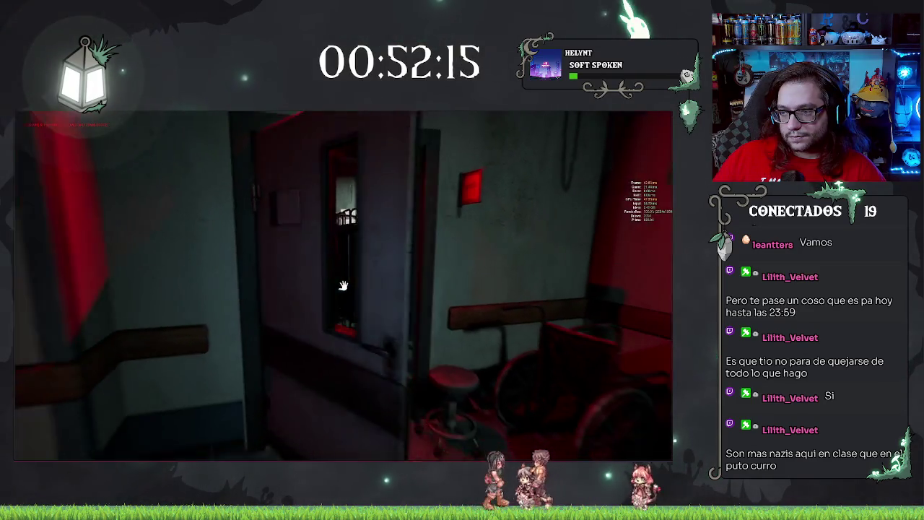
key(w)
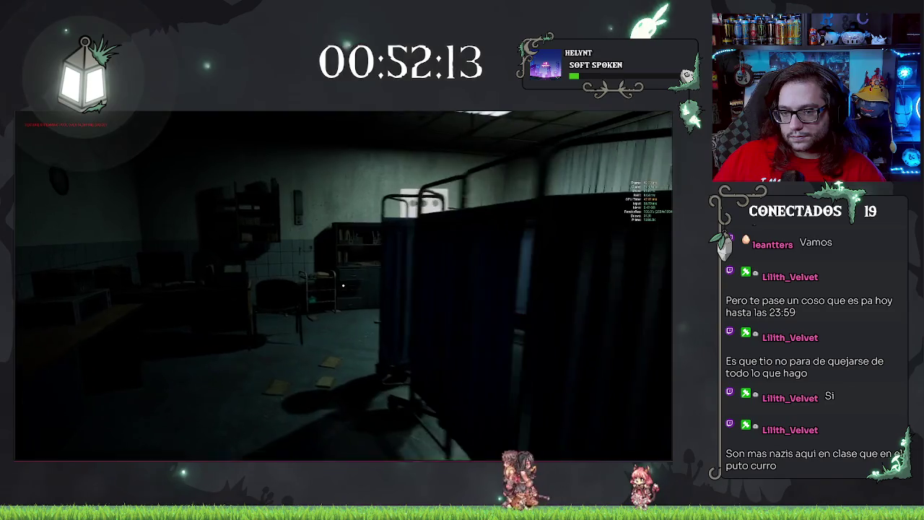
key(w)
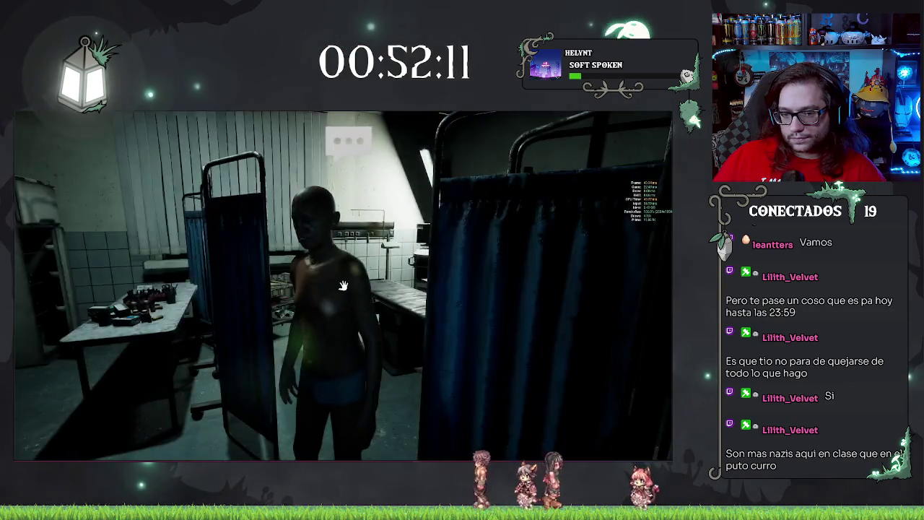
key(a)
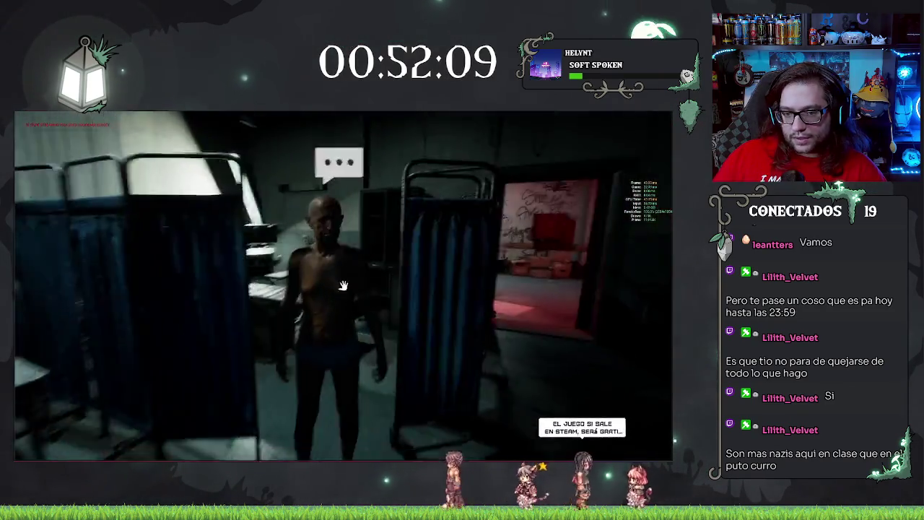
key(w)
Talk to the patient, choose Decline in the surgery dialogue, and stop playing
click(343, 285)
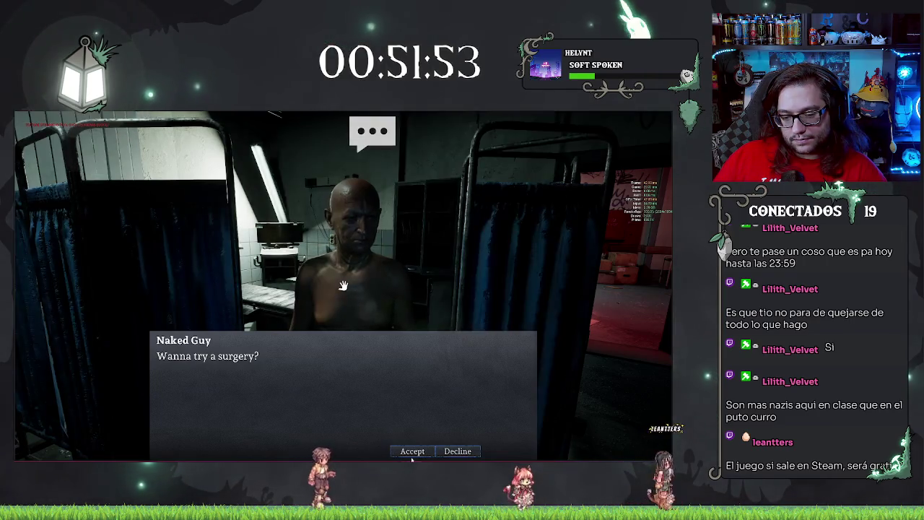
key(Right)
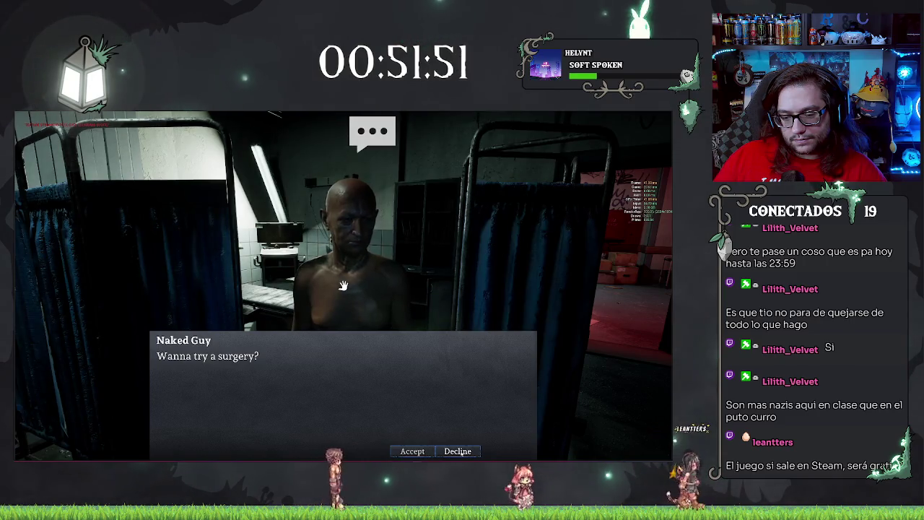
key(Escape)
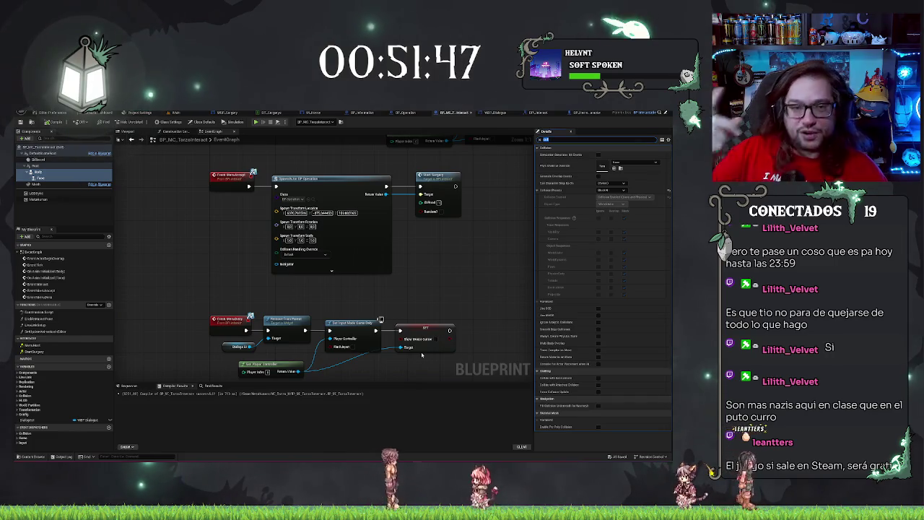
Show the WBP_Dialogue widget in the Designer with the dialogue box preview centred
drag(496, 263, 464, 254)
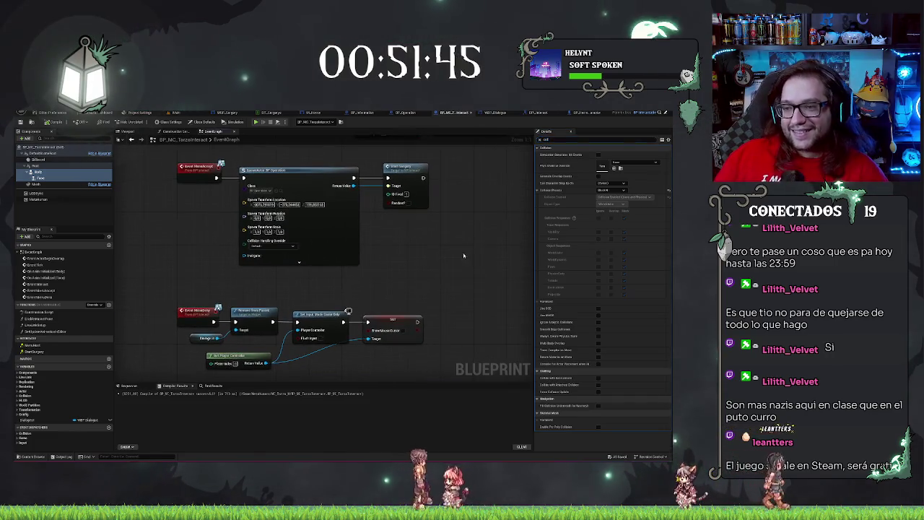
click(497, 114)
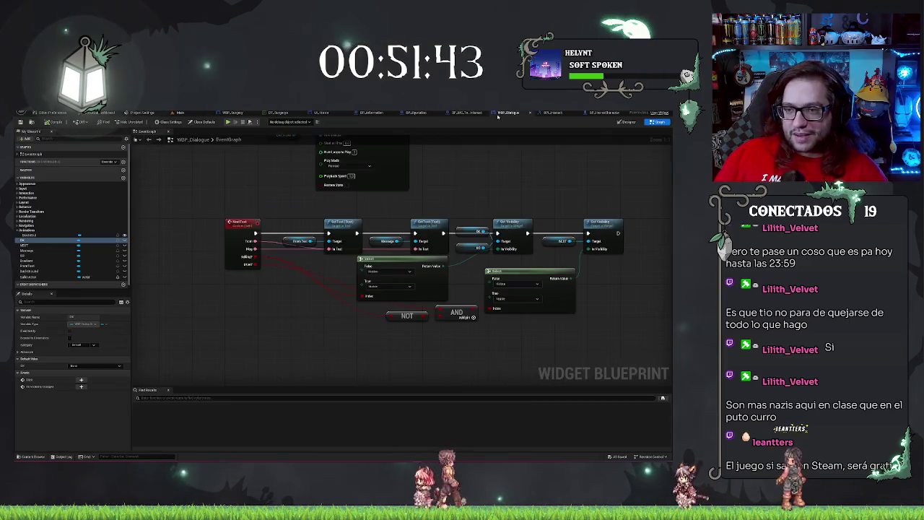
scroll(355, 173, down, 2)
mouse_move(456, 140)
mouse_down()
mouse_move(466, 203)
mouse_move(455, 243)
mouse_up()
scroll(454, 243, down, 2)
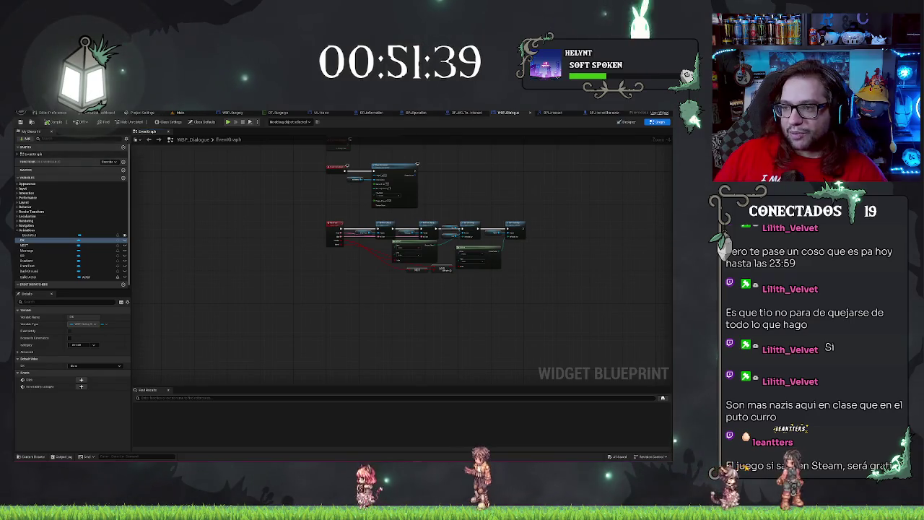
click(621, 125)
scroll(350, 317, up, 2)
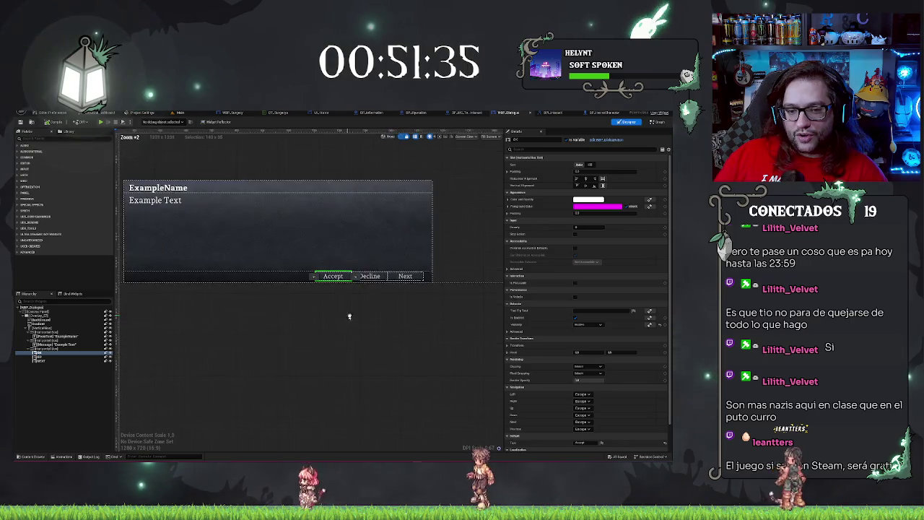
drag(349, 316, 392, 346)
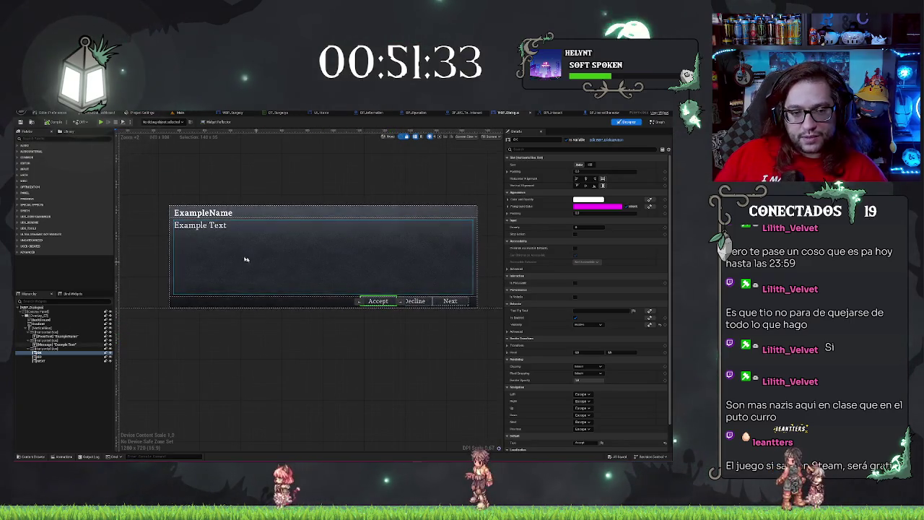
Duplicate the Gradient layer under the BackGround in the Hierarchy
click(47, 320)
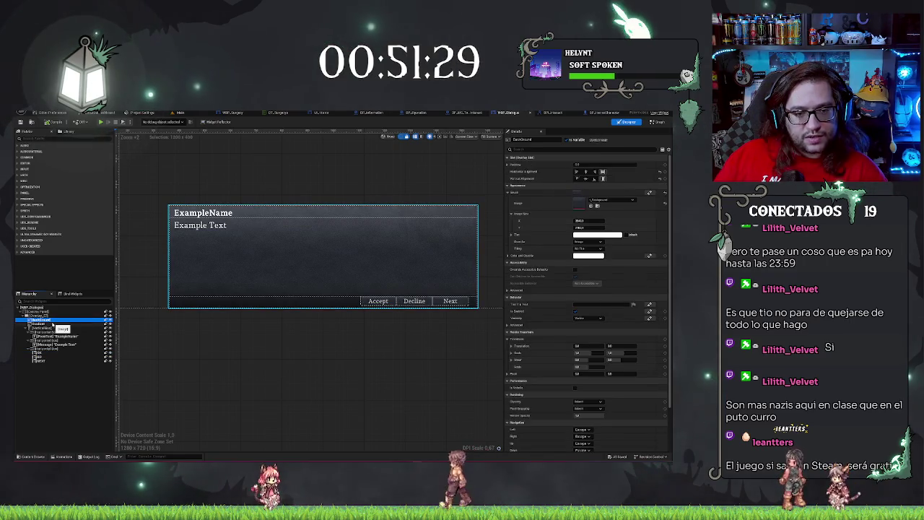
click(48, 324)
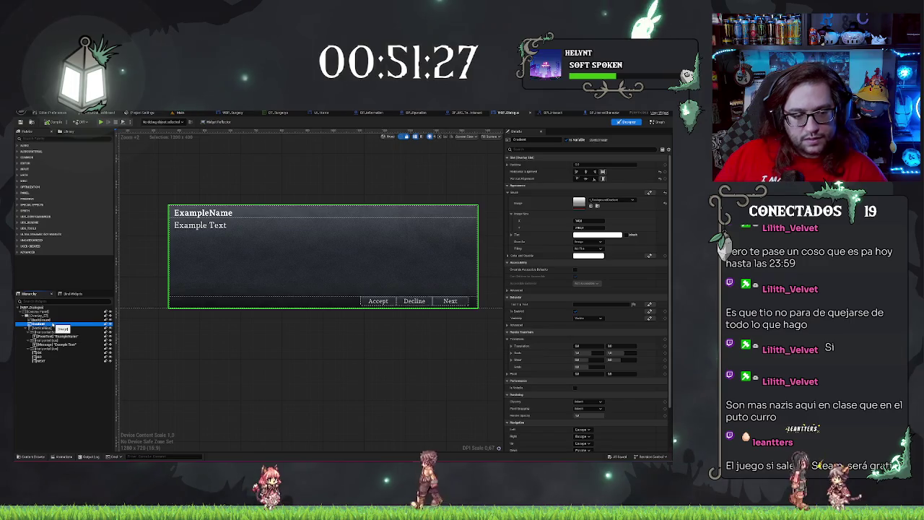
key(ctrl+d)
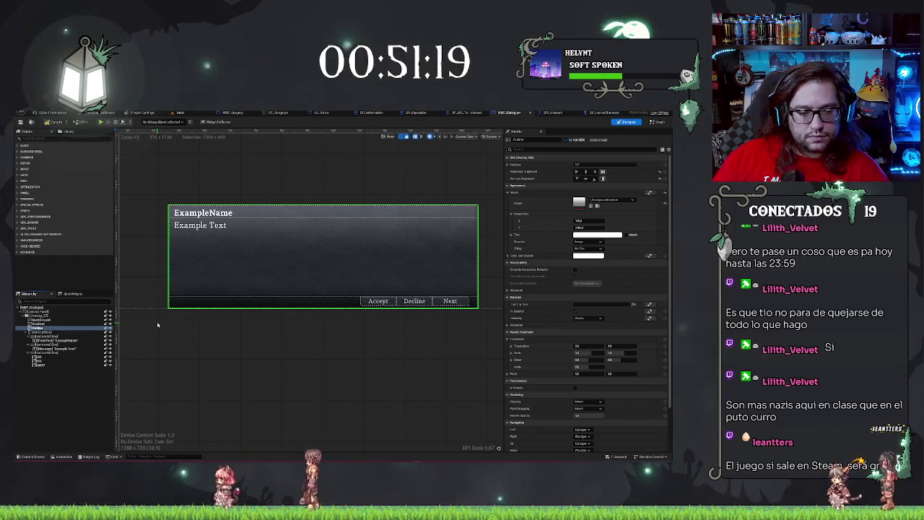
Try 'outline' textures as the layer's brush image and adjust its Image Size height
click(613, 202)
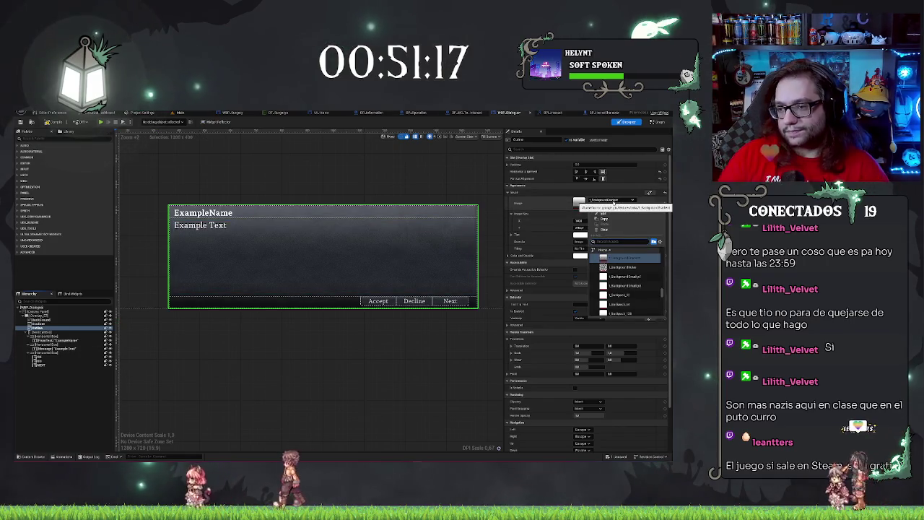
text(line)
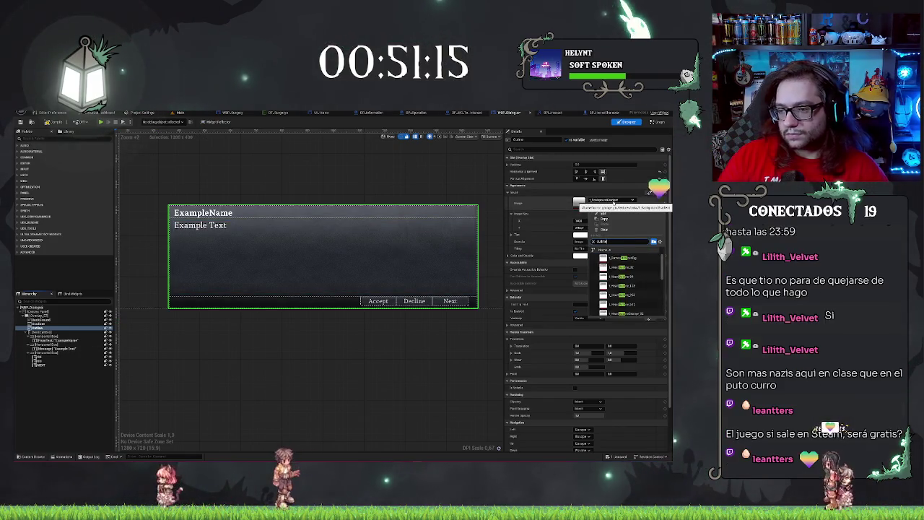
scroll(645, 278, down, 5)
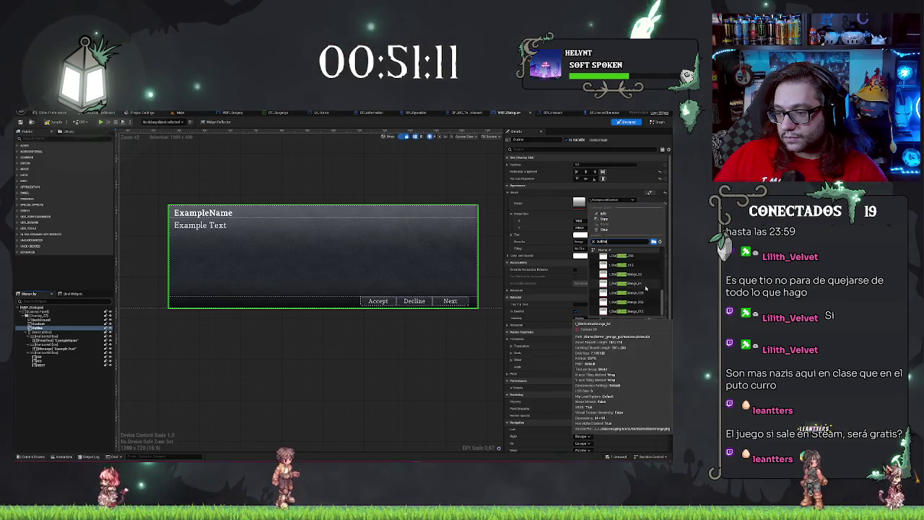
click(635, 277)
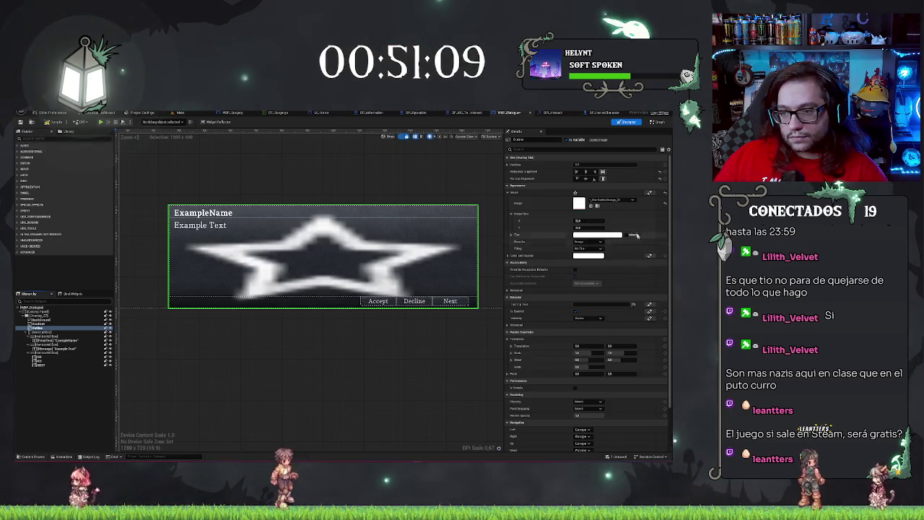
click(611, 200)
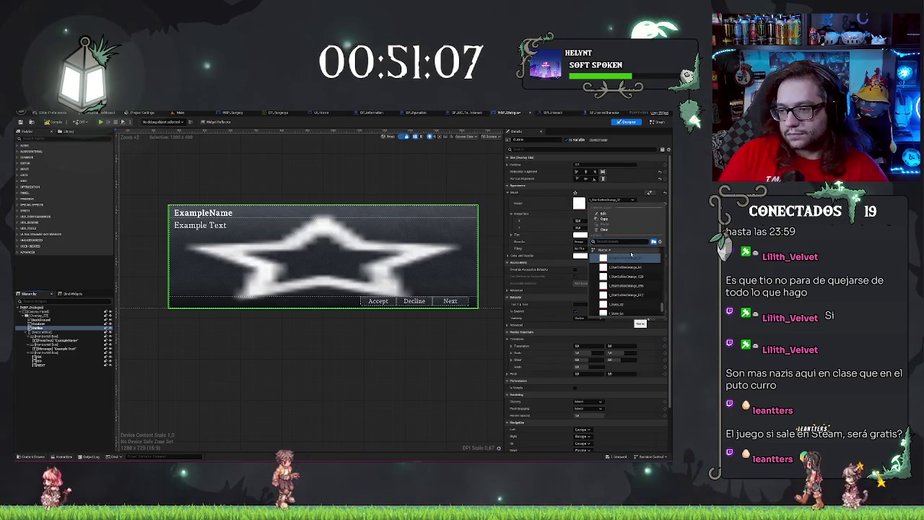
text(i)
scroll(640, 267, up, 1)
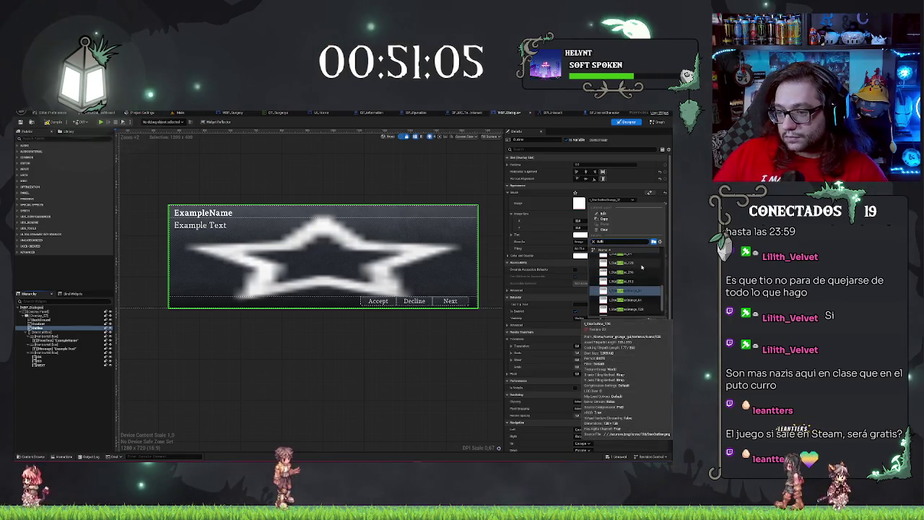
text(ne)
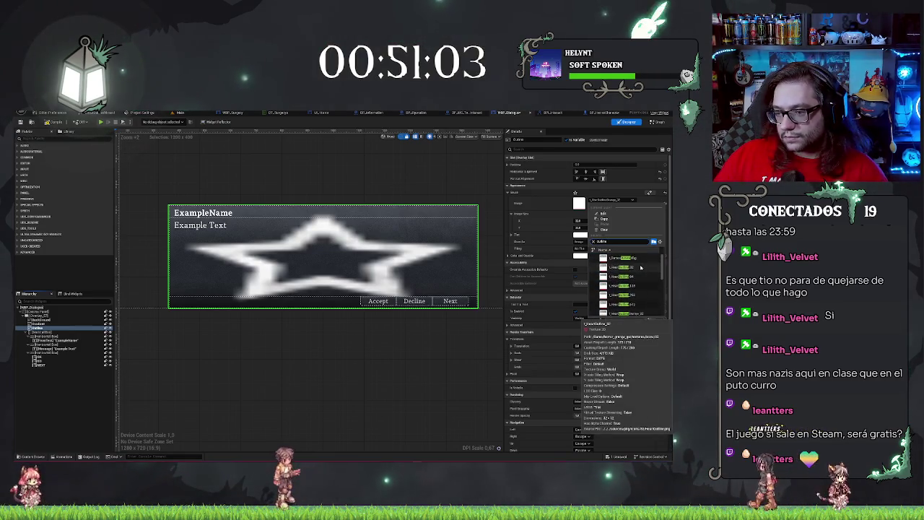
click(627, 257)
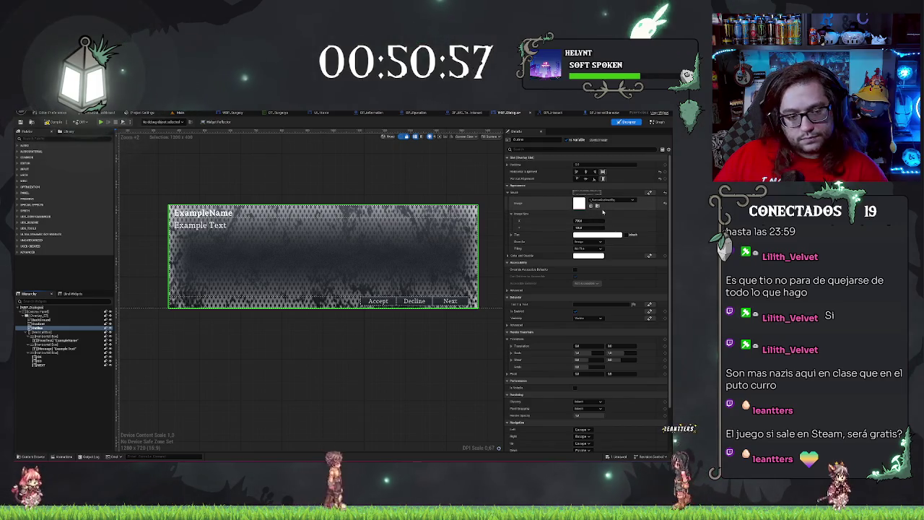
click(588, 228)
key(ctrl+v)
key(Return)
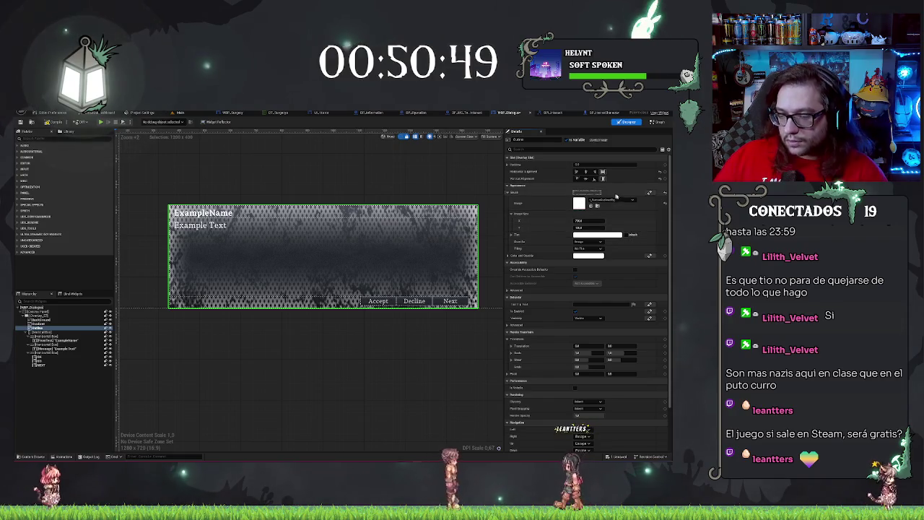
Clear the image and apply the rough dark outline texture as the border
click(603, 200)
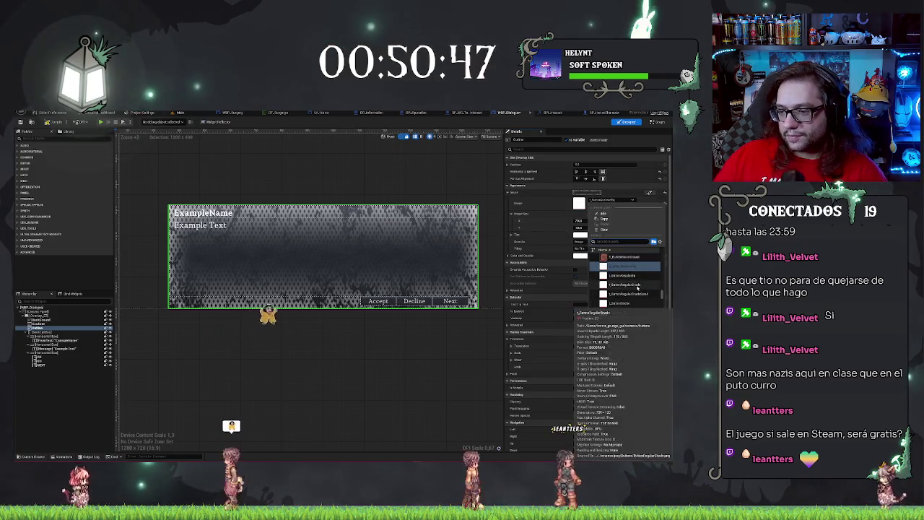
click(605, 228)
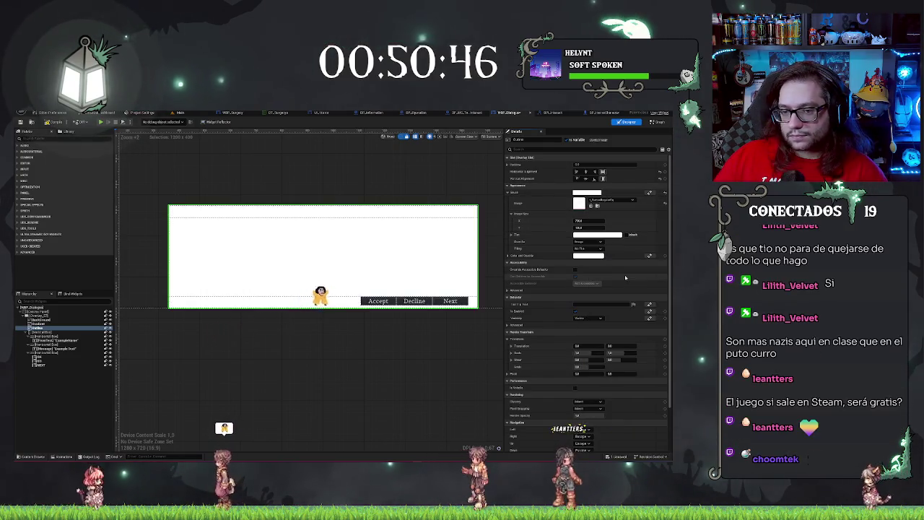
click(608, 198)
click(629, 288)
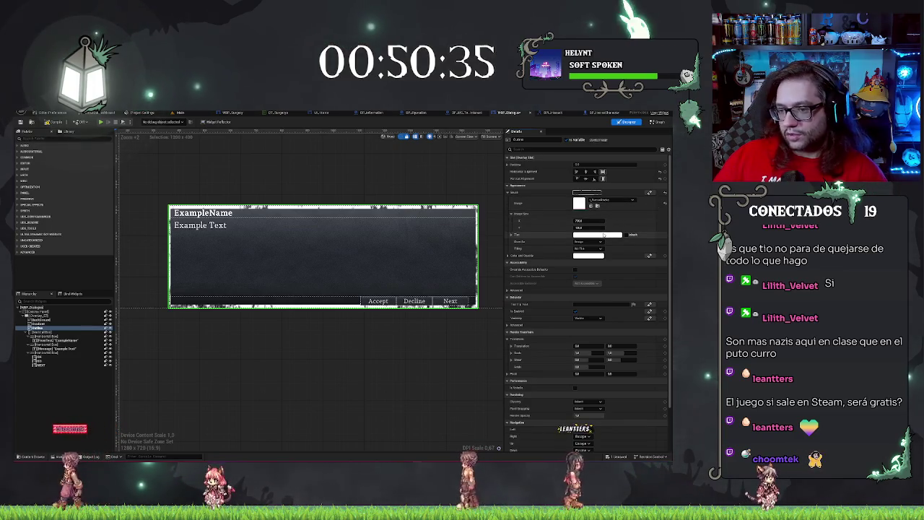
Darken the border layer's Tint towards black, then select the Accept/Decline/Next HorizontalBox
click(588, 235)
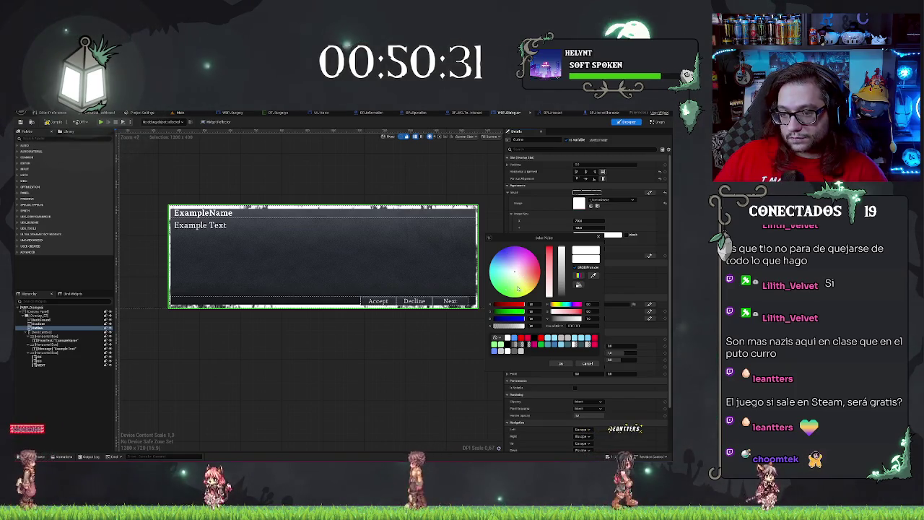
drag(562, 277, 567, 296)
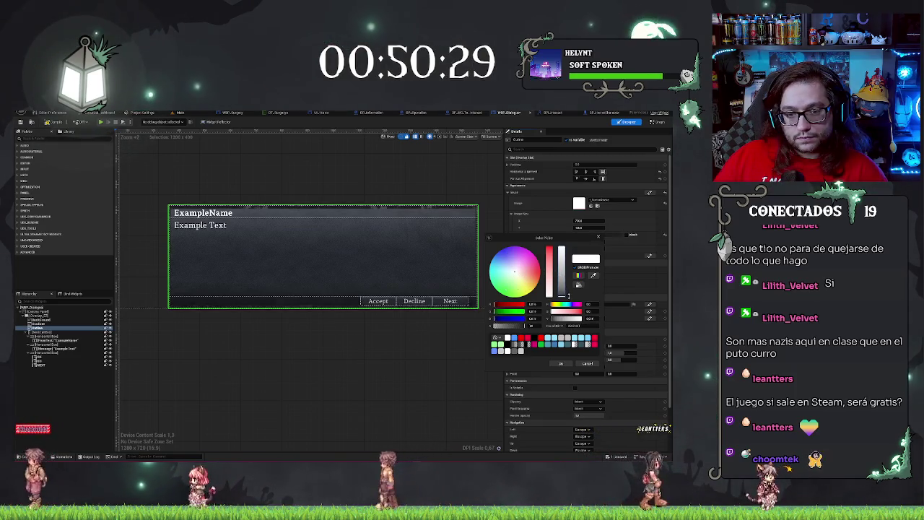
click(567, 316)
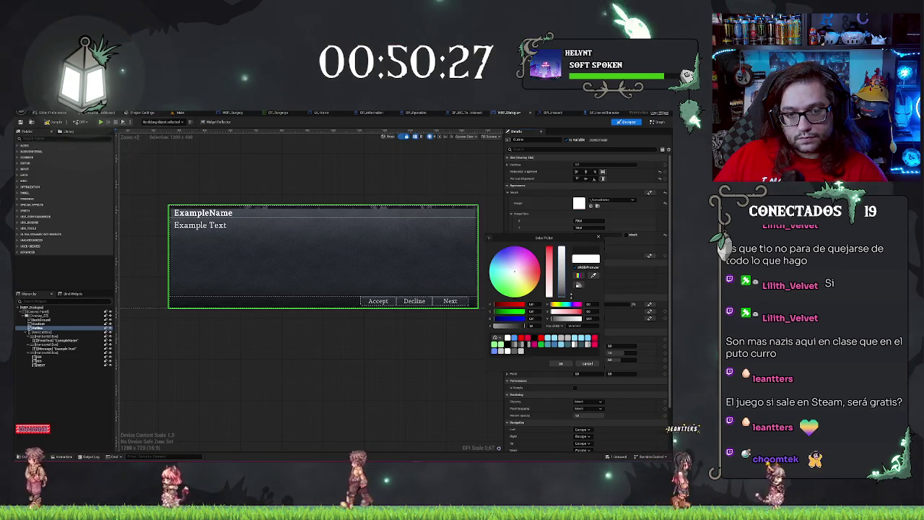
click(387, 382)
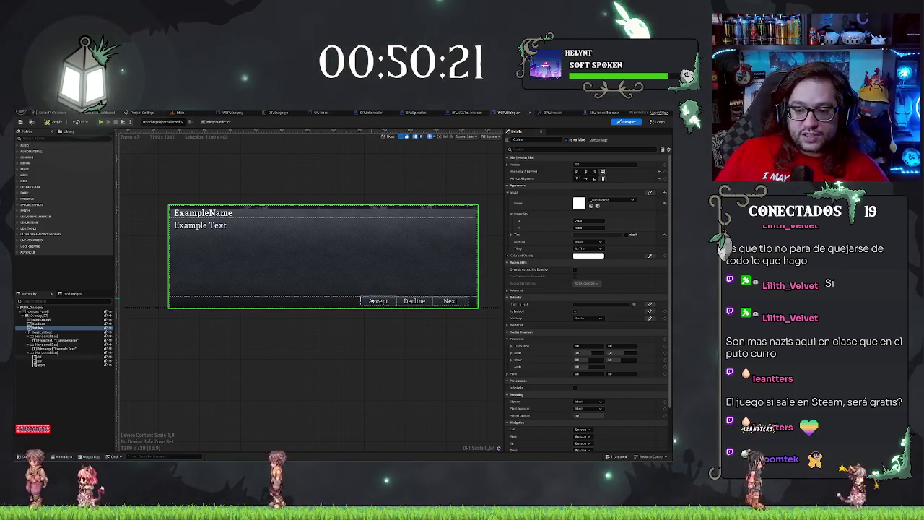
click(50, 353)
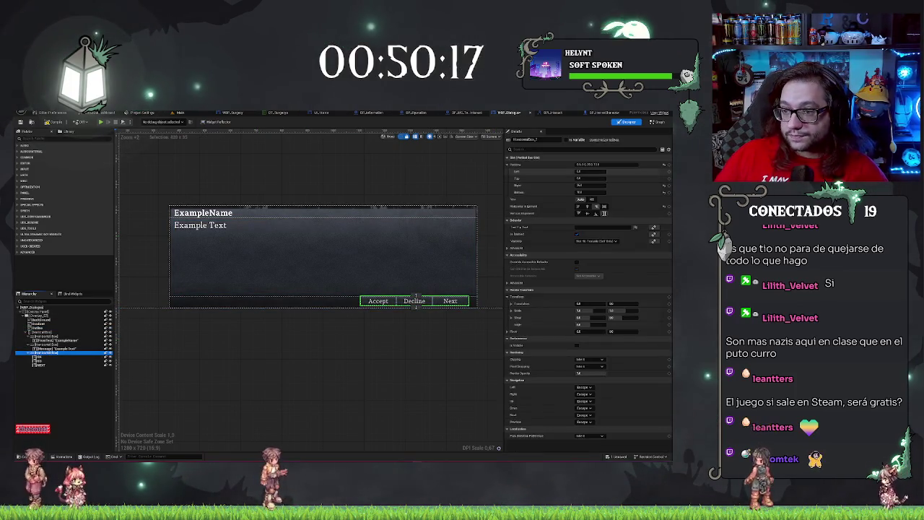